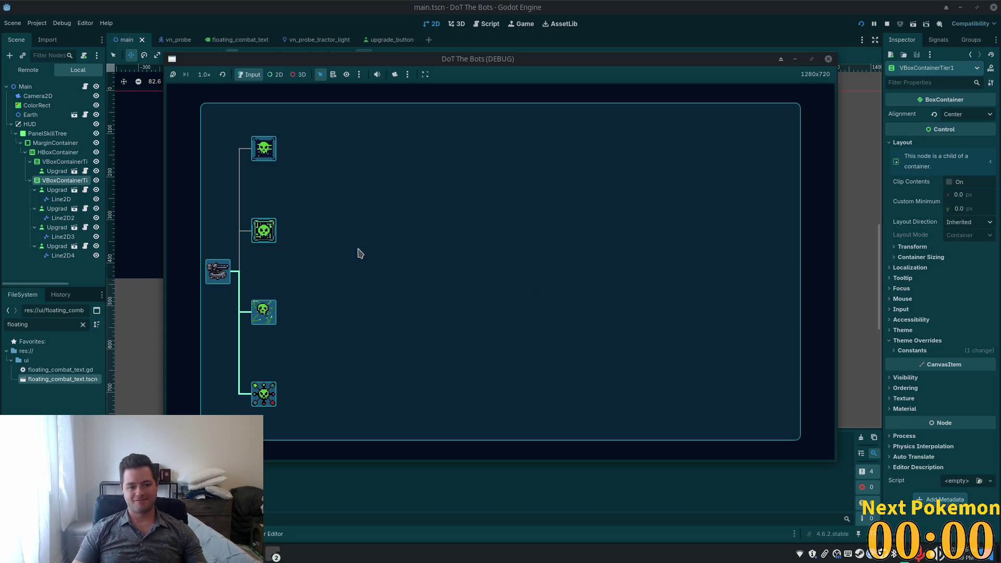
# Unlock the second and top upgrades in the DoT The Bots skill tree, then switch to the browser
pyautogui.click(263, 230)
pyautogui.click(261, 147)
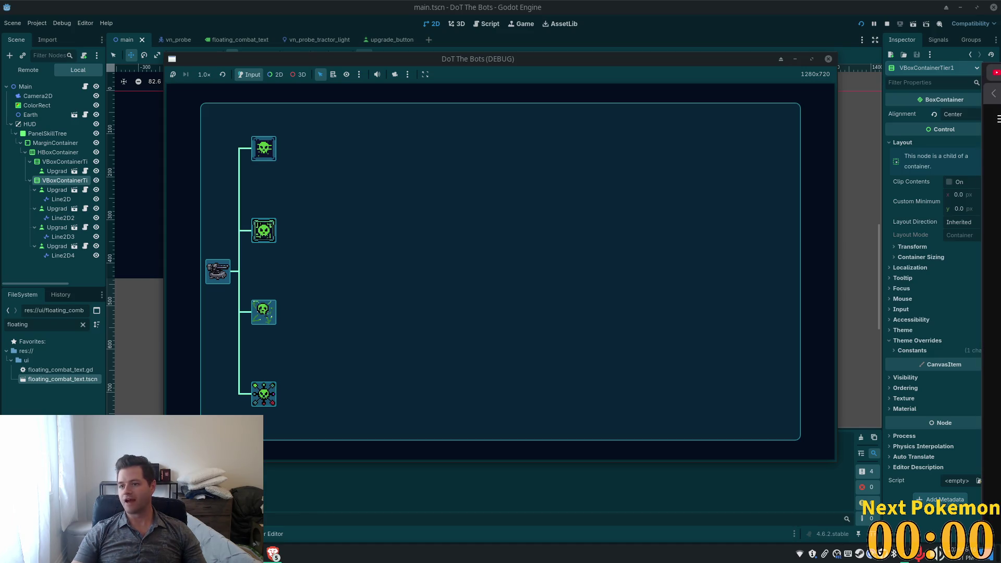
pyautogui.hotkey('alt', 'Tab')
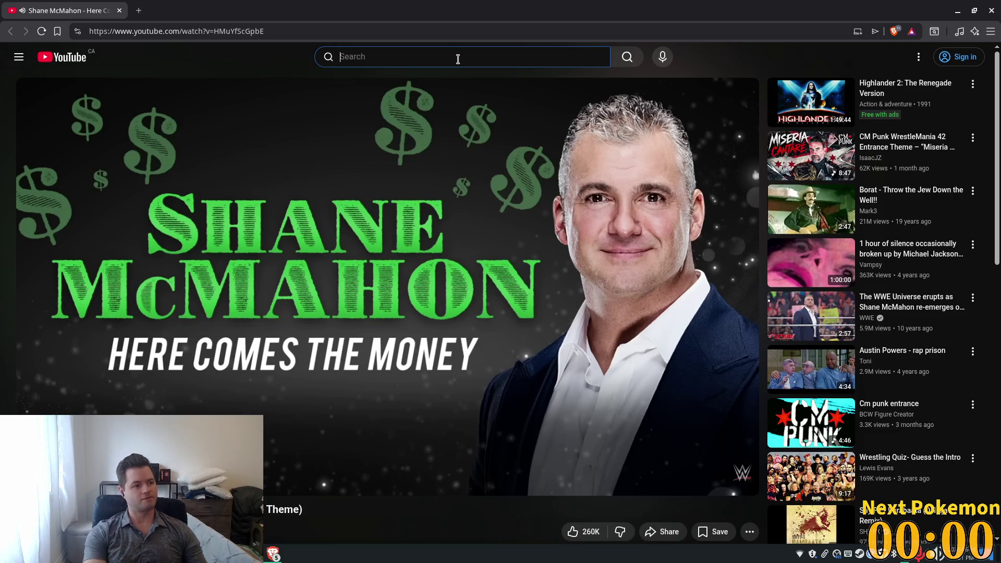
# Search YouTube for 'backstabbers o'jays' and play The O'Jays Back Stabbers mix
pyautogui.write('bakcstabbers')
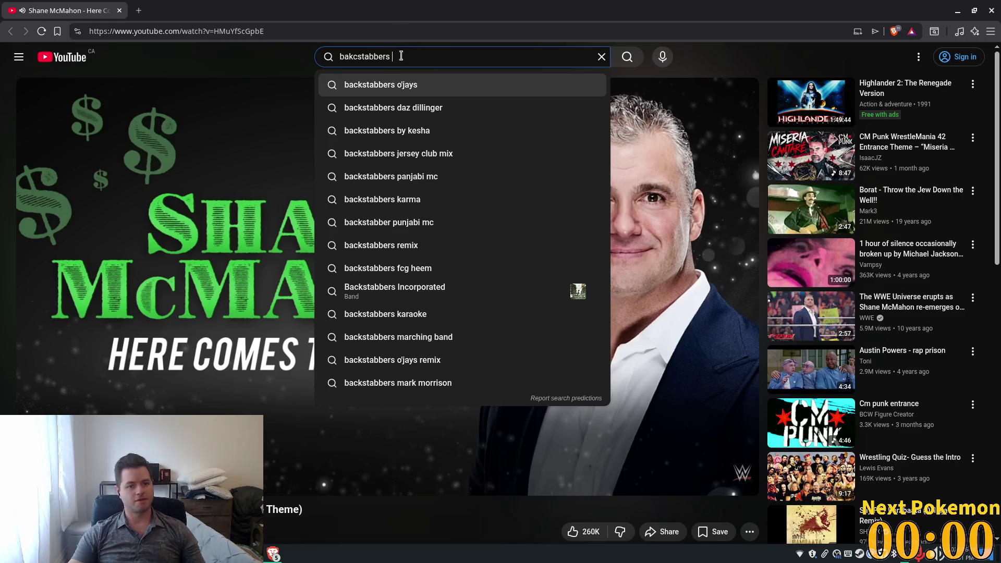
pyautogui.click(408, 84)
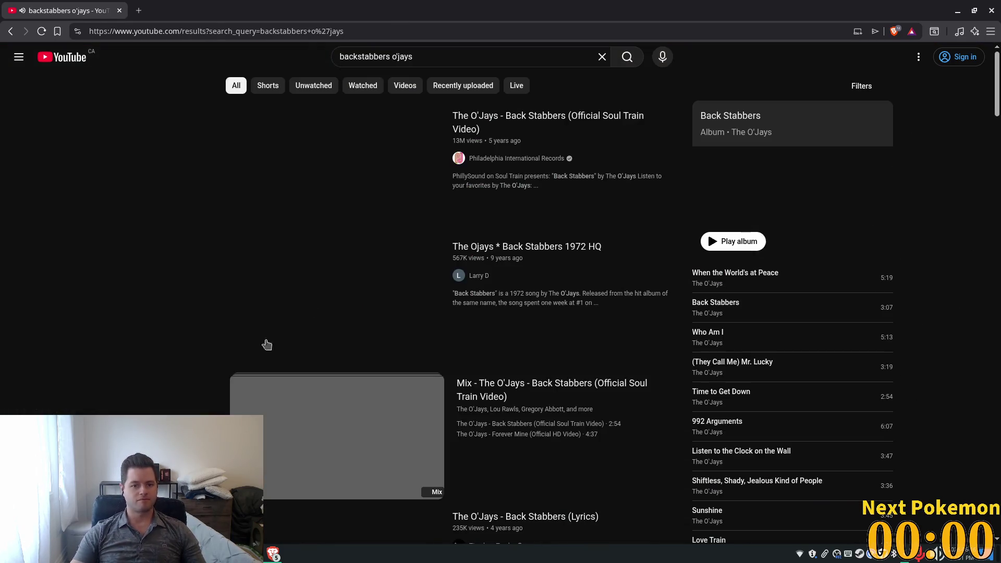
pyautogui.click(496, 399)
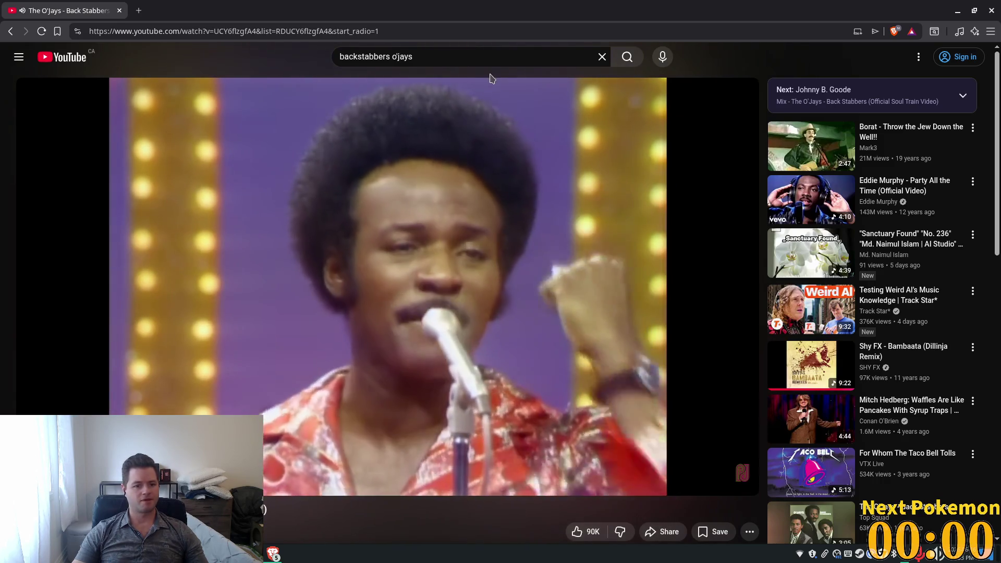
pyautogui.click(463, 55)
# Replace the search with 'the get down disco scene' and open The Get Down - Cadillac Dance Scene
pyautogui.hotkey('ctrl', 'a')
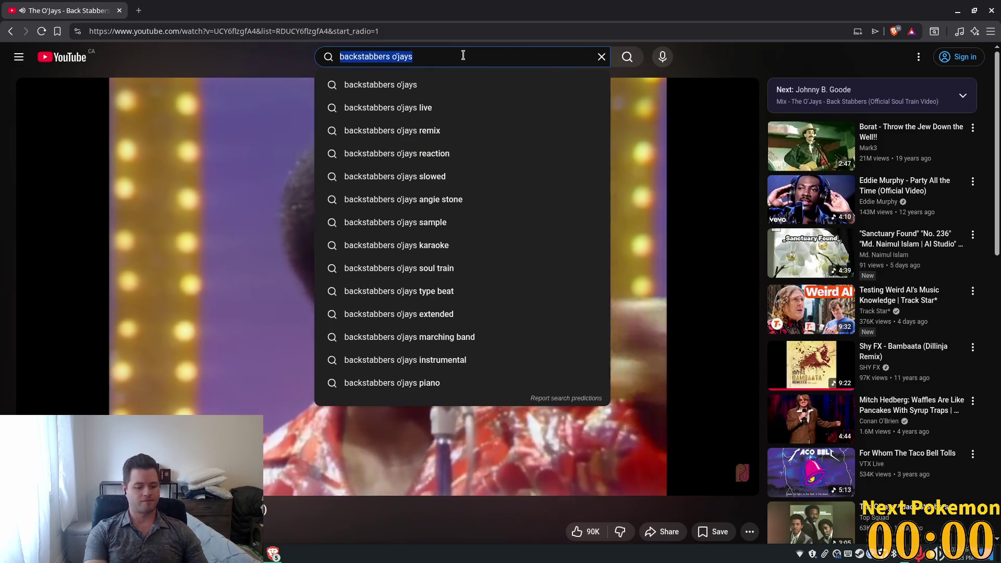
pyautogui.write('the get down')
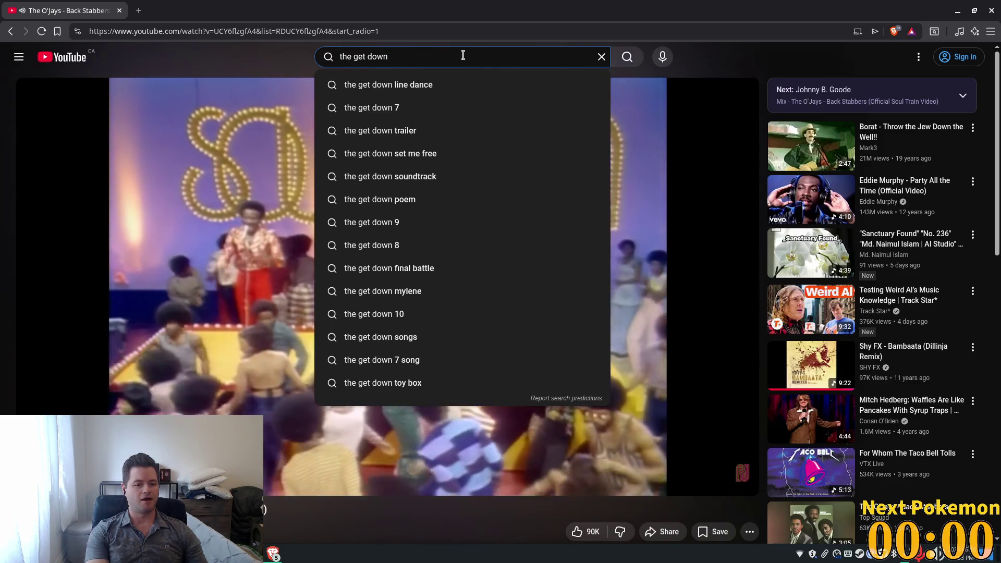
pyautogui.write(' disco')
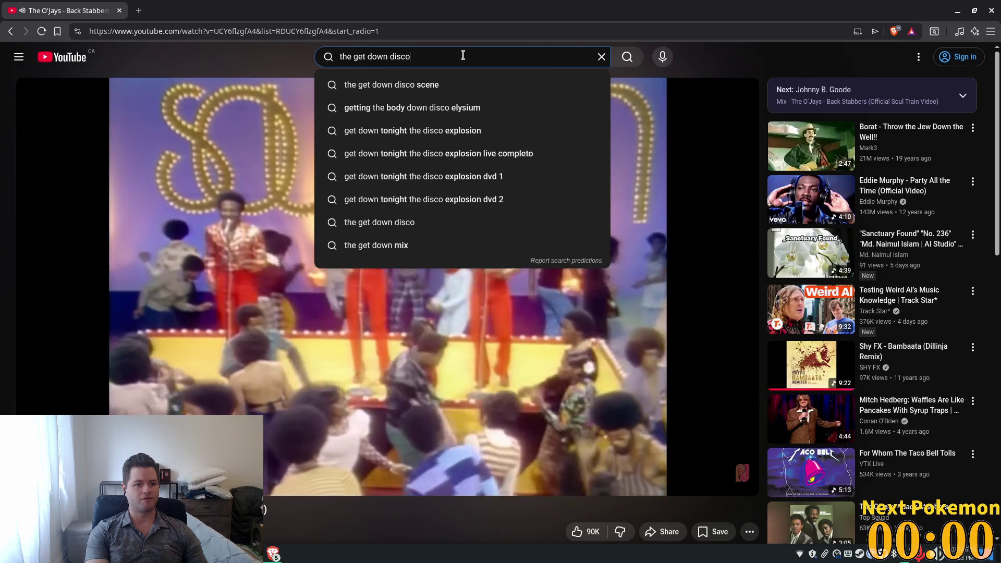
pyautogui.press('Down')
pyautogui.press('Return')
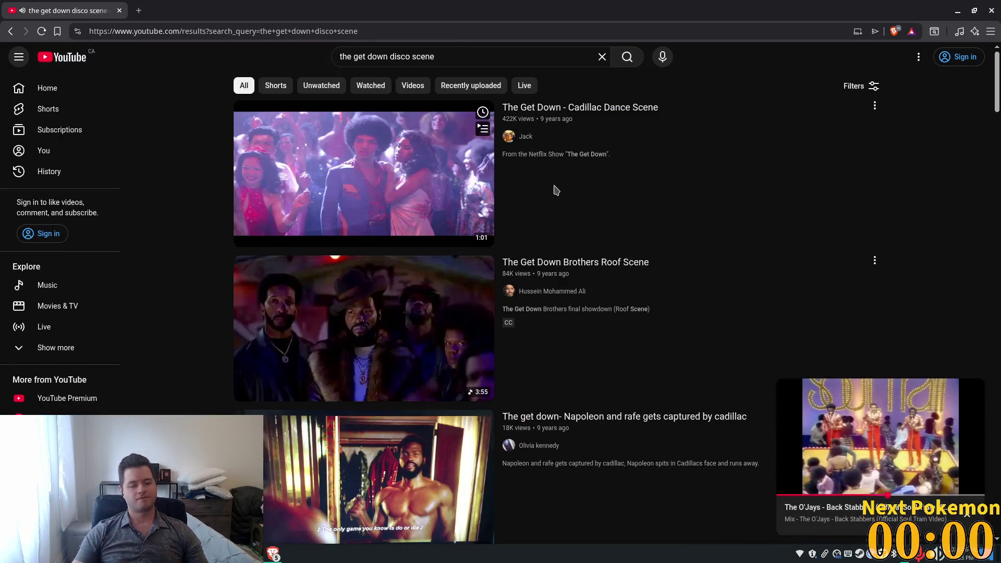
pyautogui.click(859, 417)
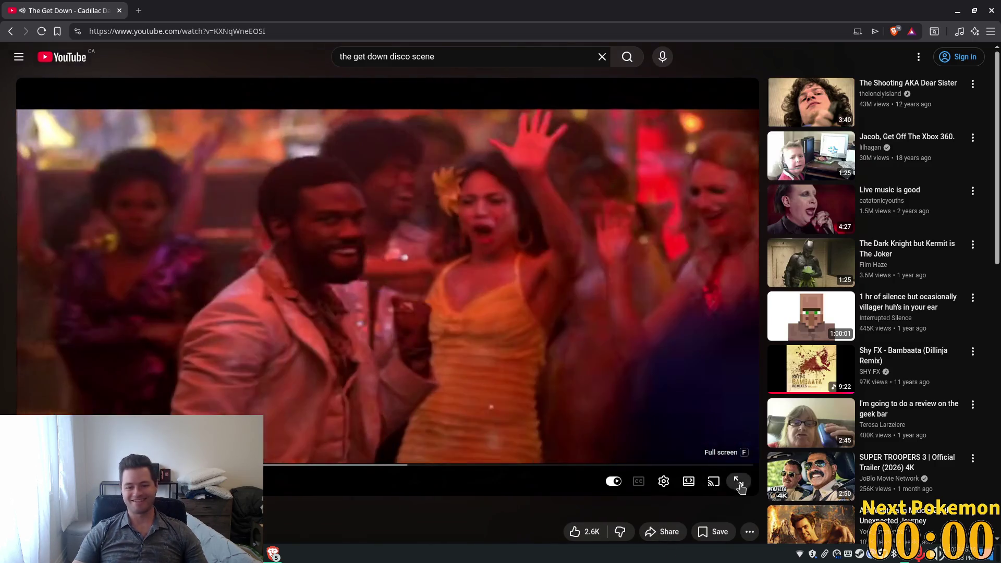
pyautogui.click(739, 483)
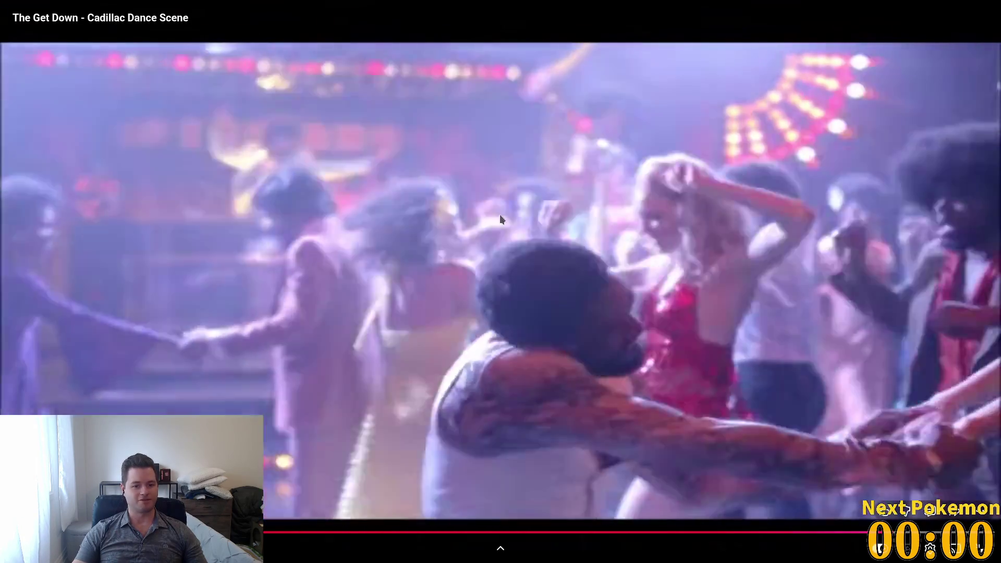
pyautogui.press('Escape')
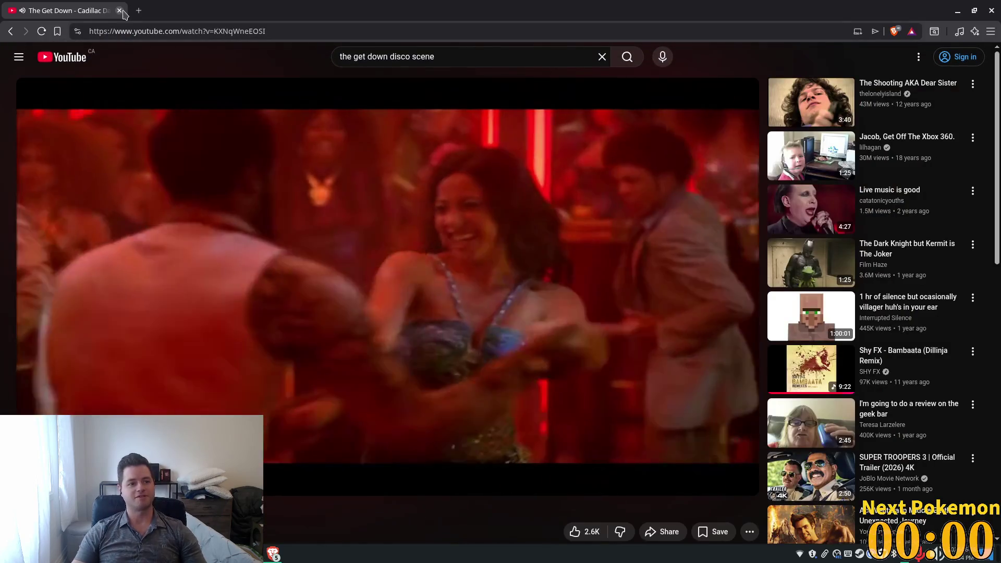
pyautogui.click(120, 10)
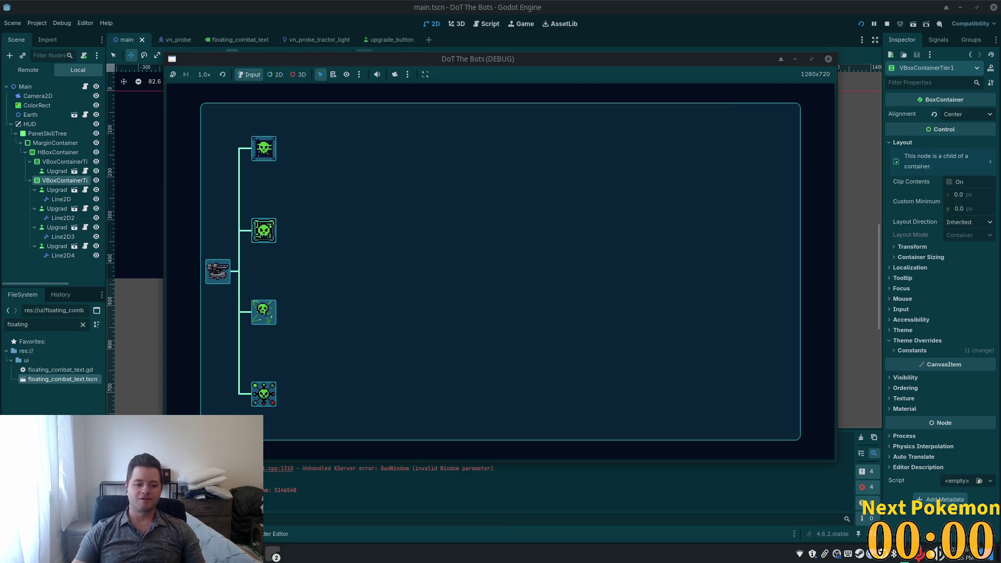
# Switch from the YouTube video over to the code editor
pyautogui.hotkey('alt', 'Tab')
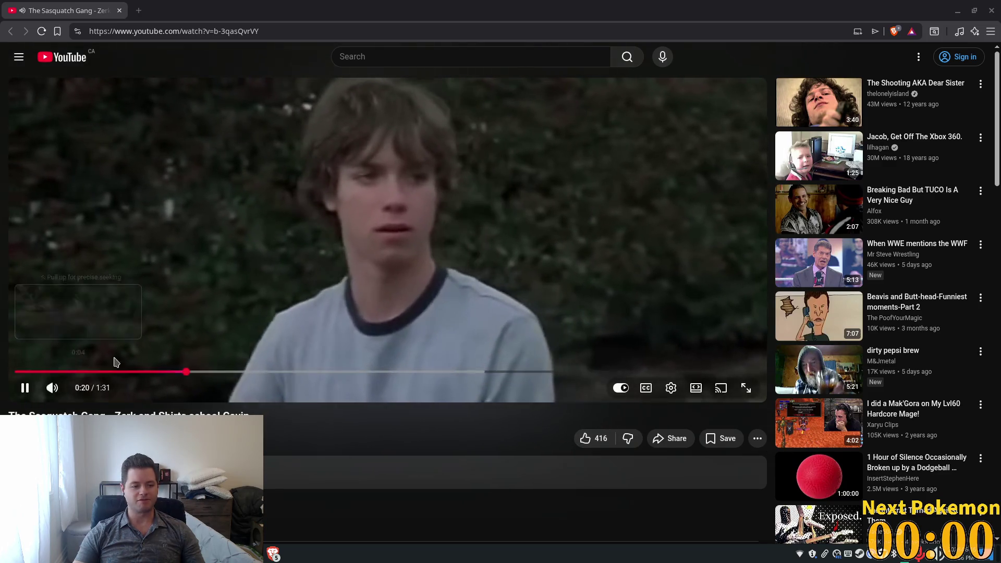
# Rewind the Sasquatch Gang clip to 0:00, check system volume, and let it play to 1:30
pyautogui.click(116, 371)
pyautogui.moveTo(1, 374); pyautogui.dragTo(2, 373)
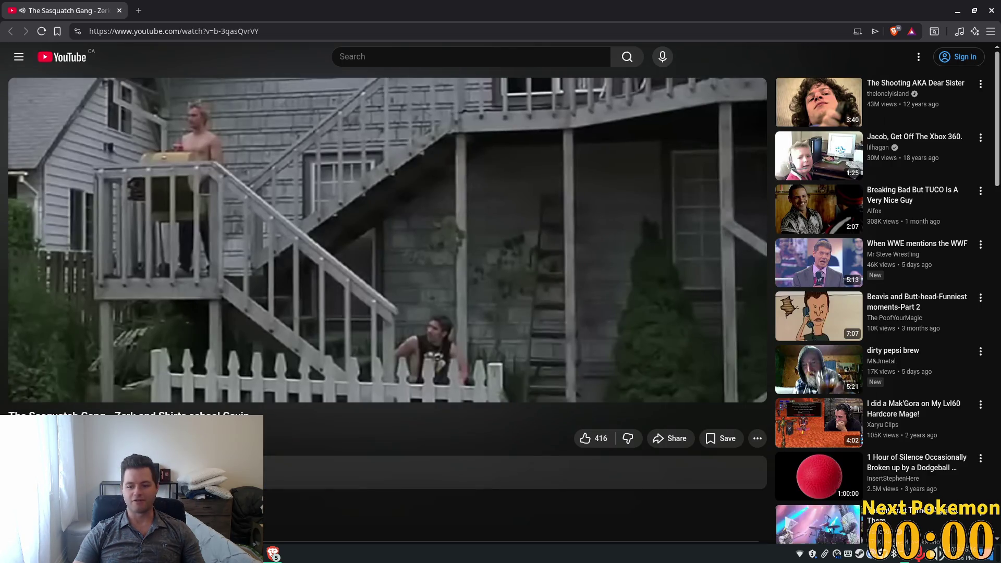
pyautogui.click(938, 554)
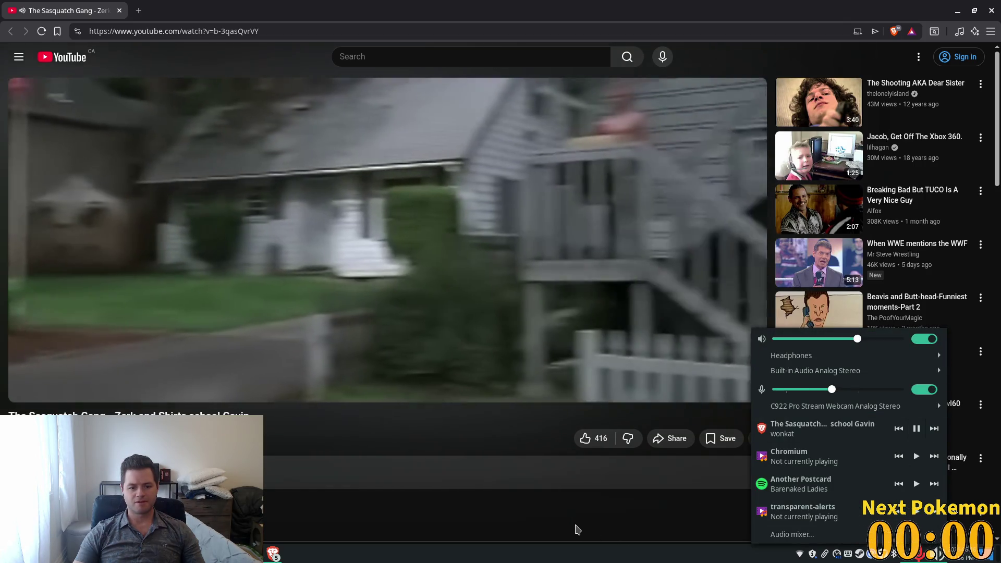
pyautogui.click(576, 528)
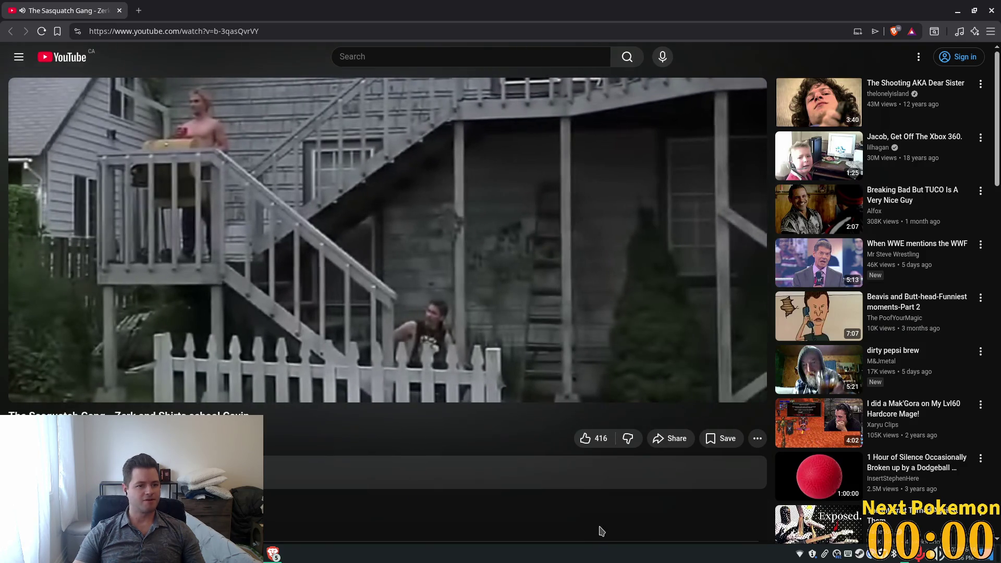
pyautogui.moveTo(384, 320)
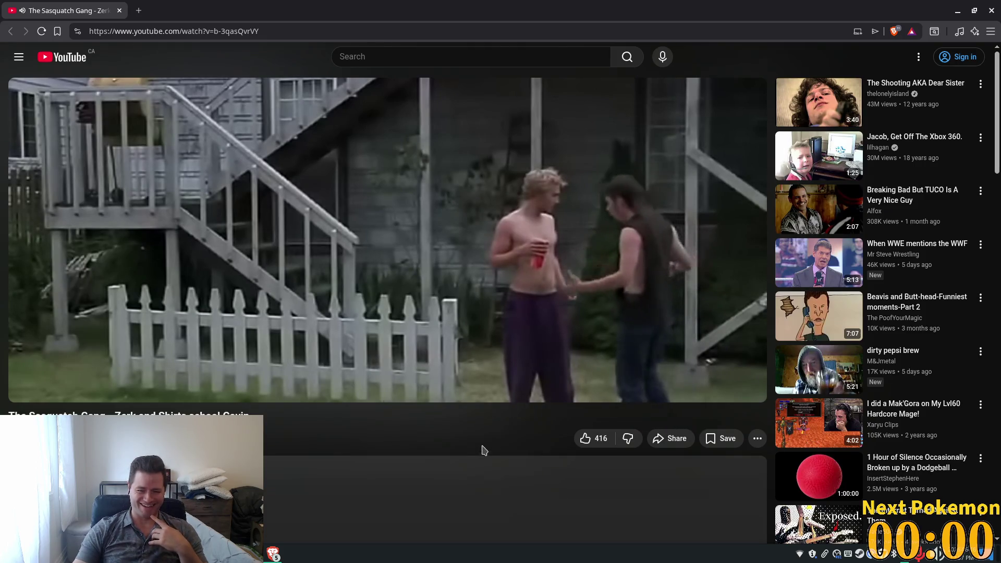
pyautogui.moveTo(540, 324)
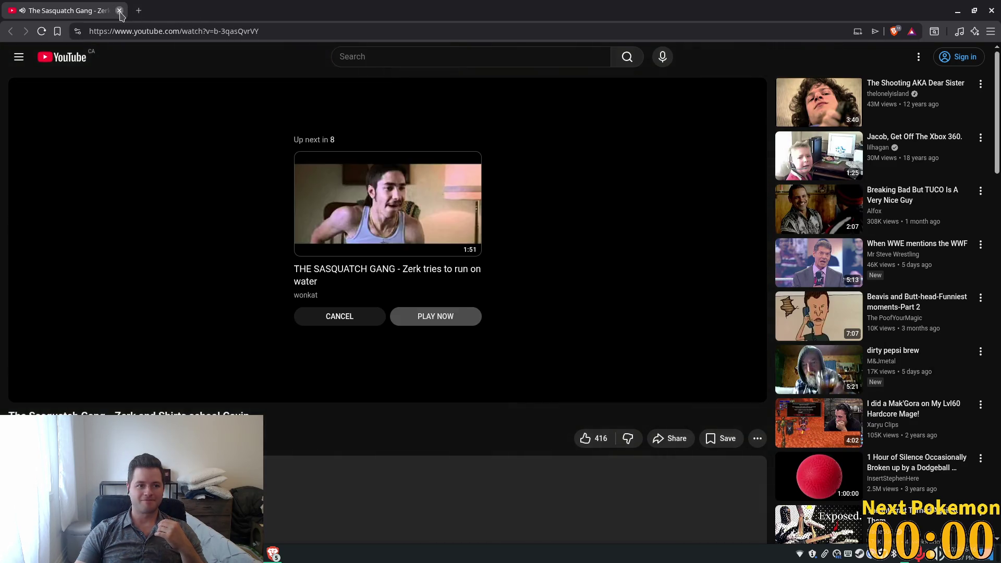
# Close the YouTube tab to return to upgrade.gd in Cursor and adjust the system volume from the tray
pyautogui.click(119, 10)
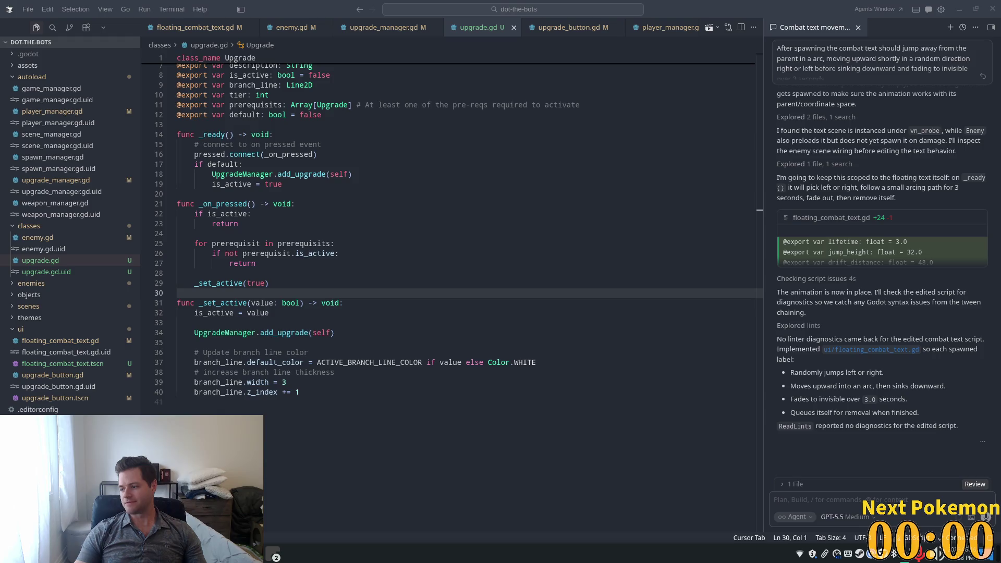
pyautogui.click(940, 554)
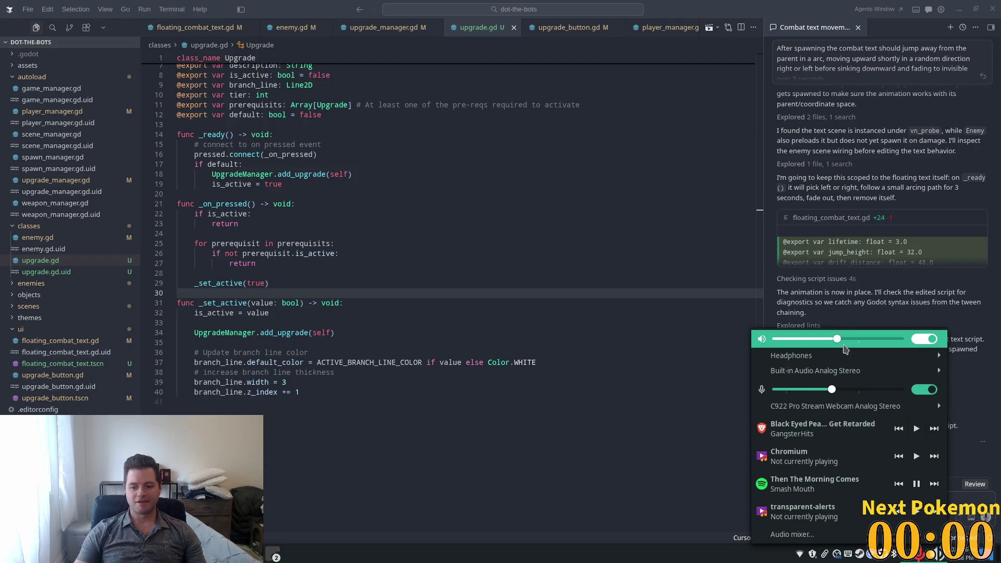
pyautogui.moveTo(855, 356)
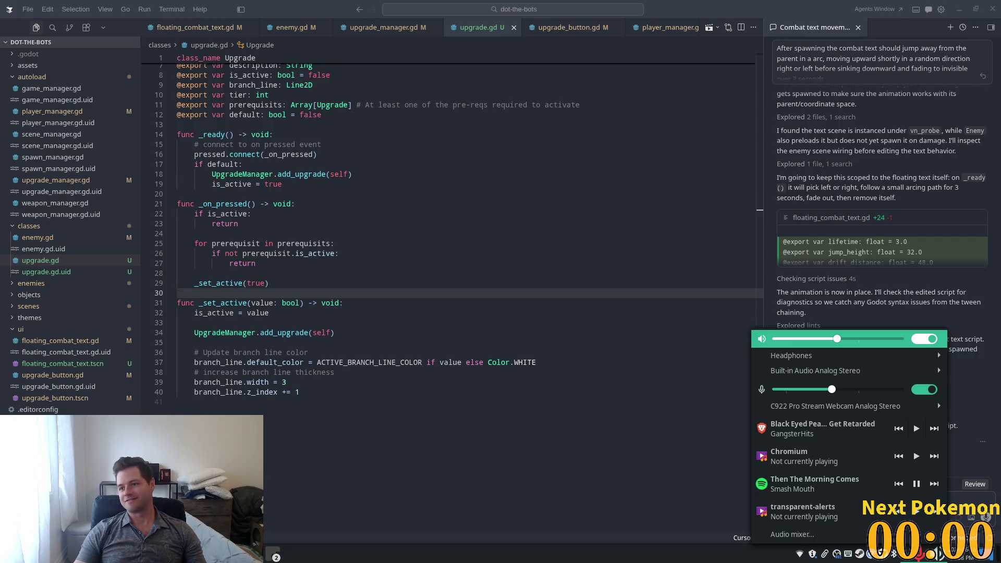
pyautogui.click(921, 274)
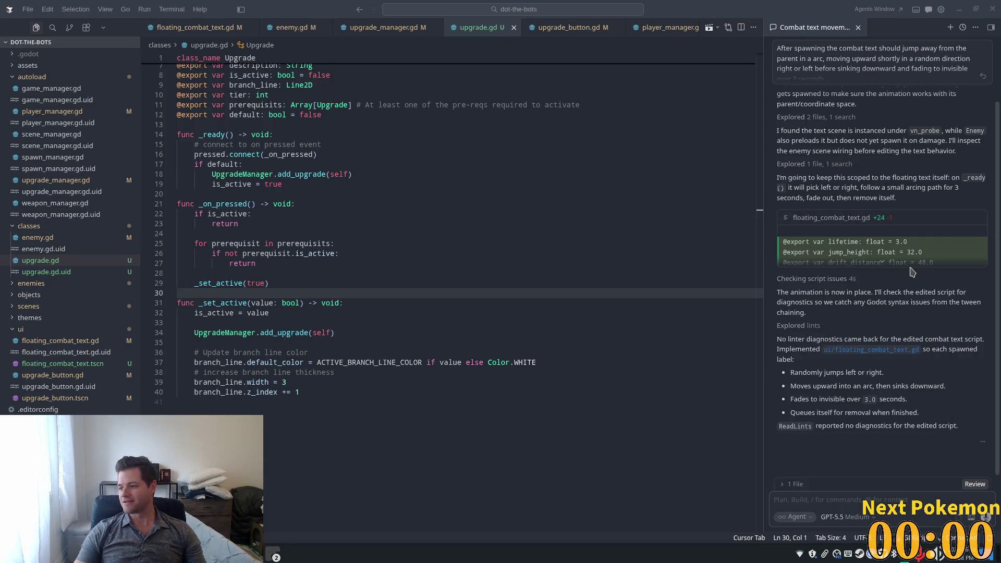
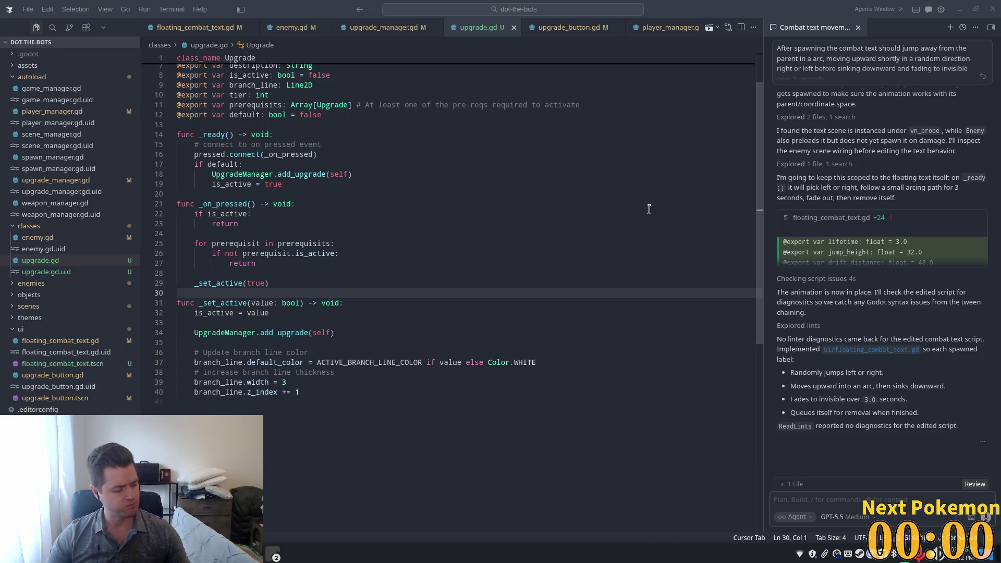
# Switch from Cursor to the Godot editor showing main.tscn
pyautogui.hotkey('alt', 'Tab')
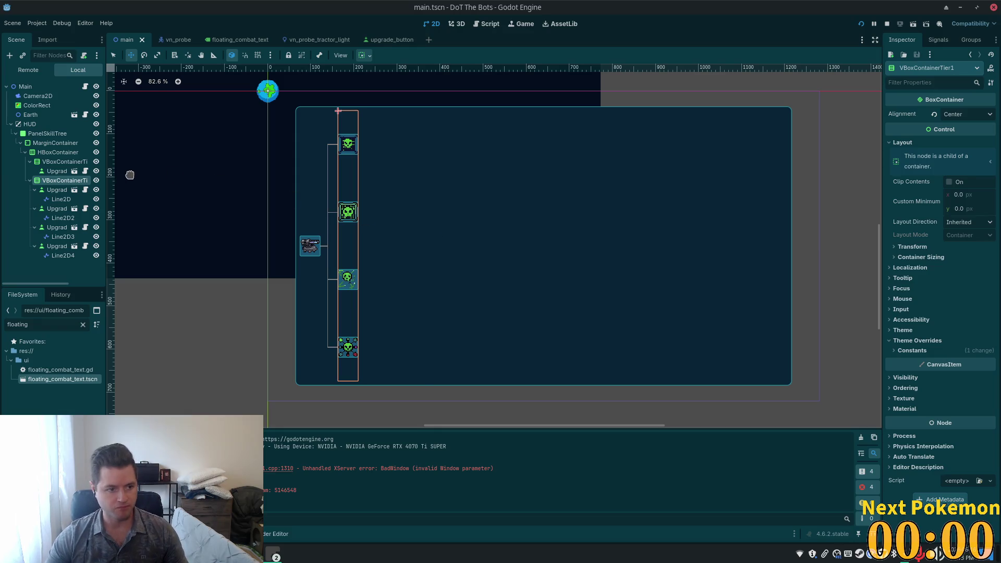
# Collapse the four Upgrade nodes under VBoxContainerTier1 and run the project
pyautogui.click(35, 190)
pyautogui.click(34, 199)
pyautogui.click(35, 208)
pyautogui.click(34, 218)
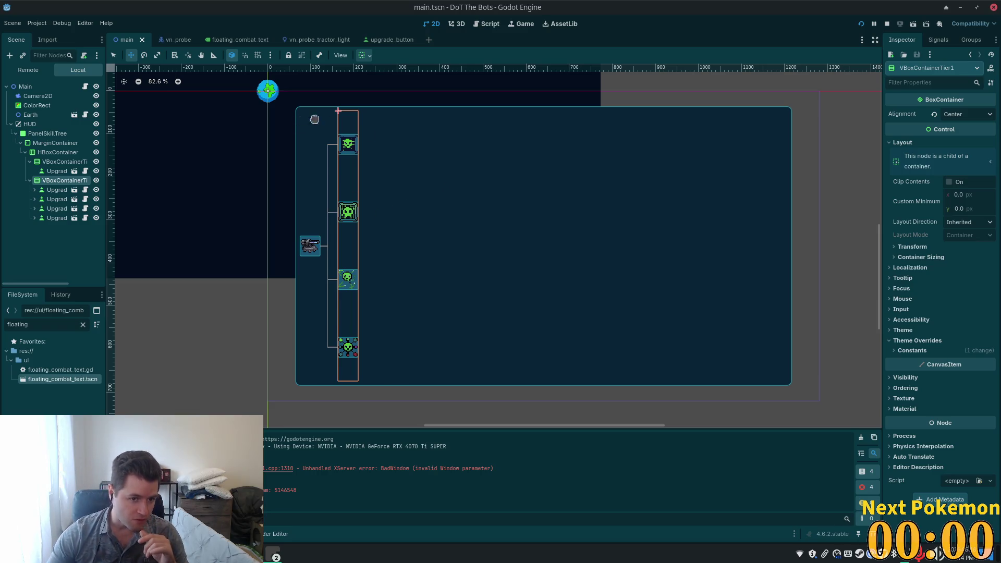
pyautogui.click(860, 23)
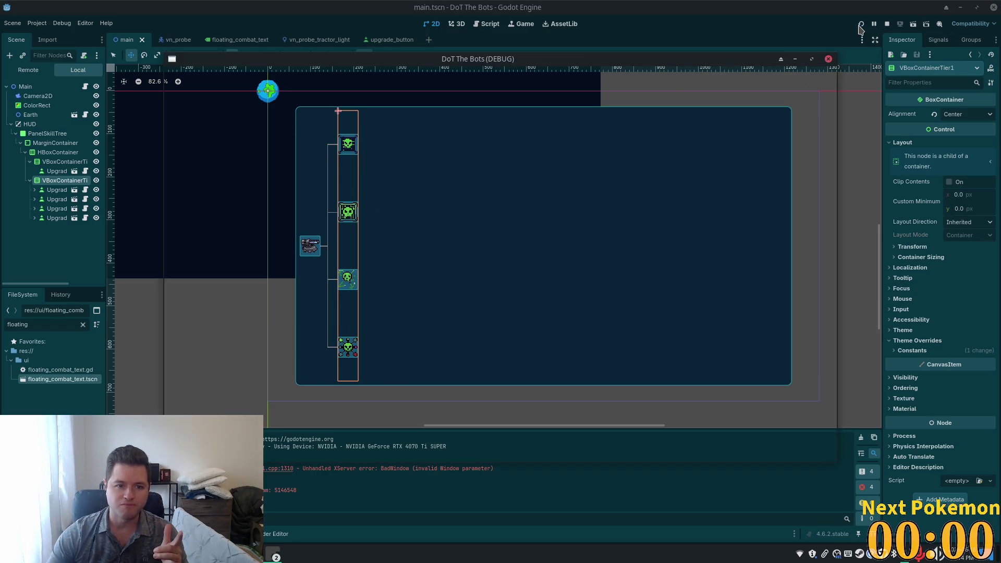
# Maximize the running game window and set its embedded view to Stretch to Fit
pyautogui.click(810, 59)
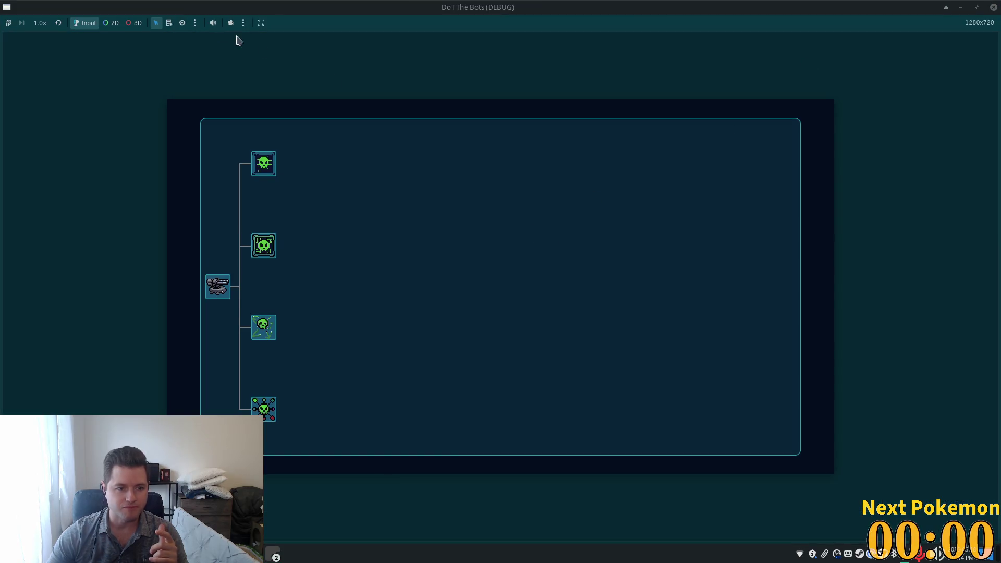
pyautogui.click(261, 23)
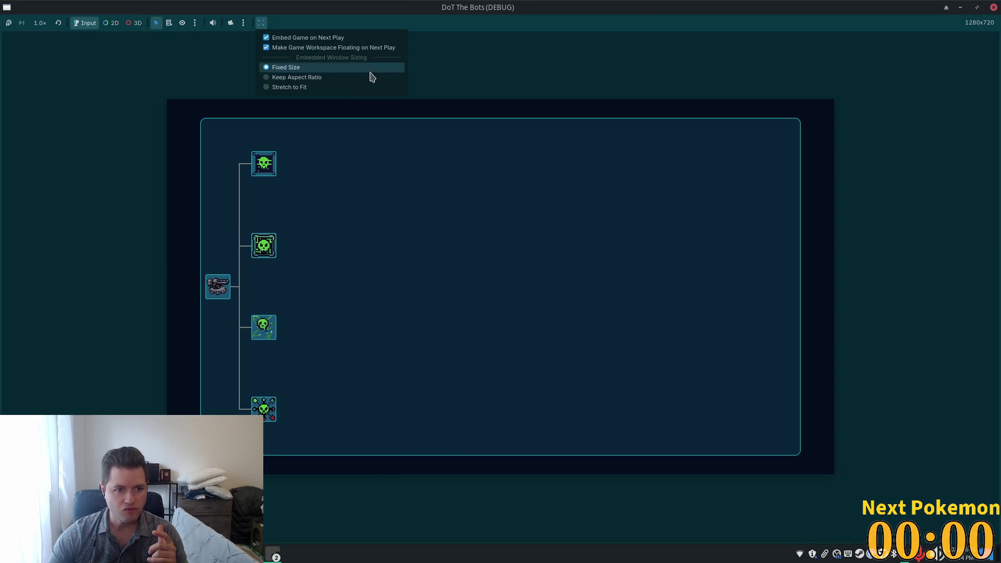
pyautogui.click(345, 88)
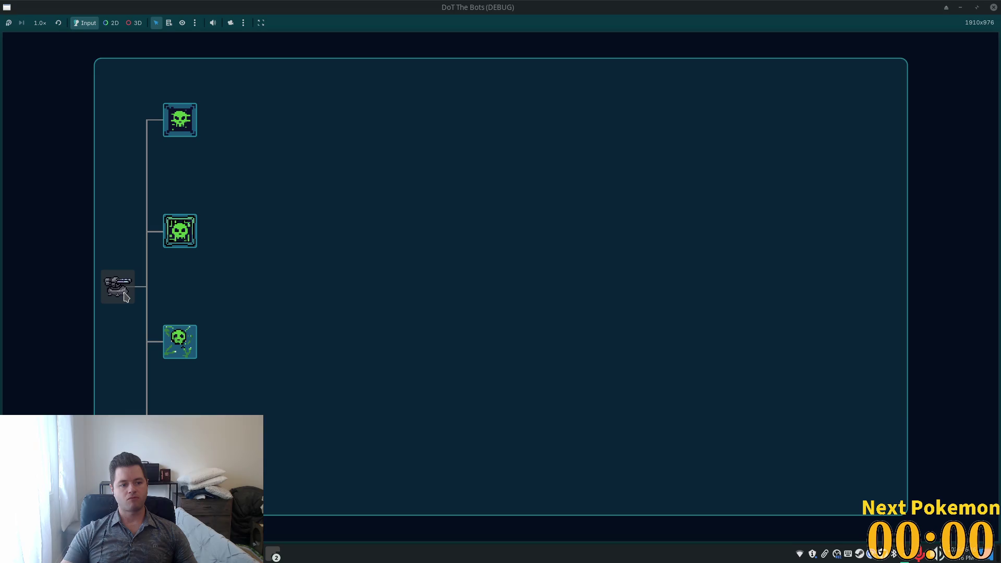
pyautogui.press('super')
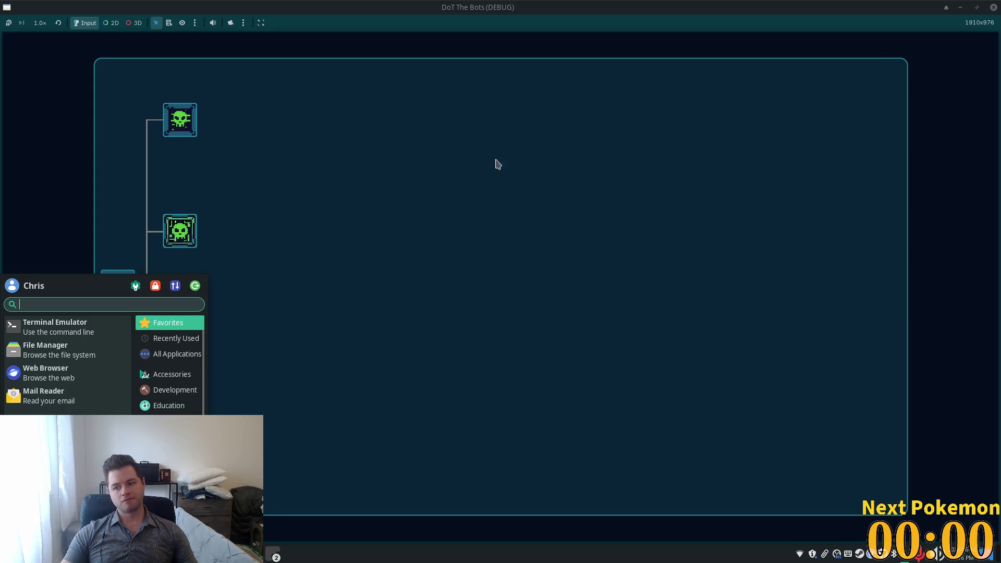
pyautogui.click(186, 157)
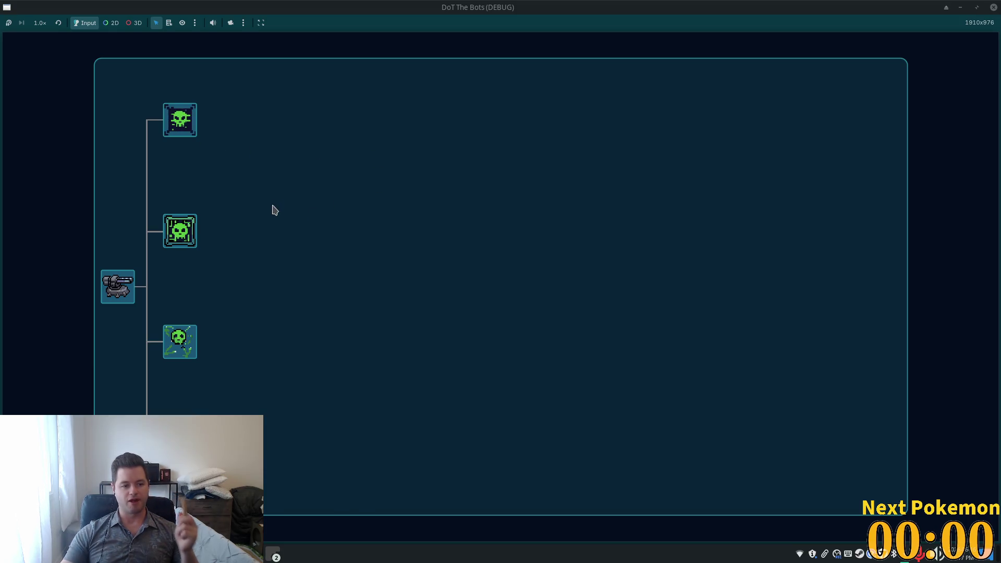
pyautogui.click(177, 135)
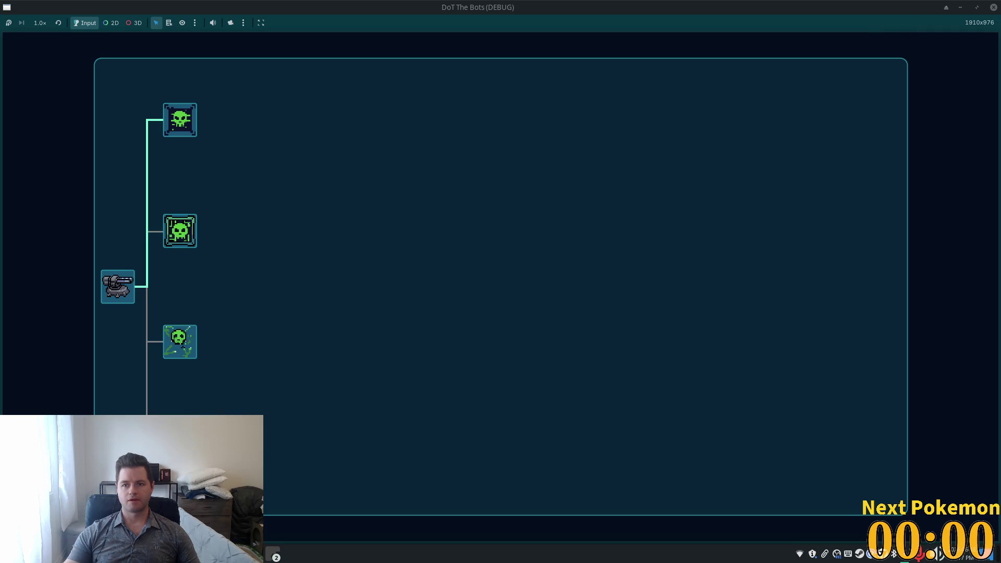
# Close the running game window to return to the editor
pyautogui.click(993, 7)
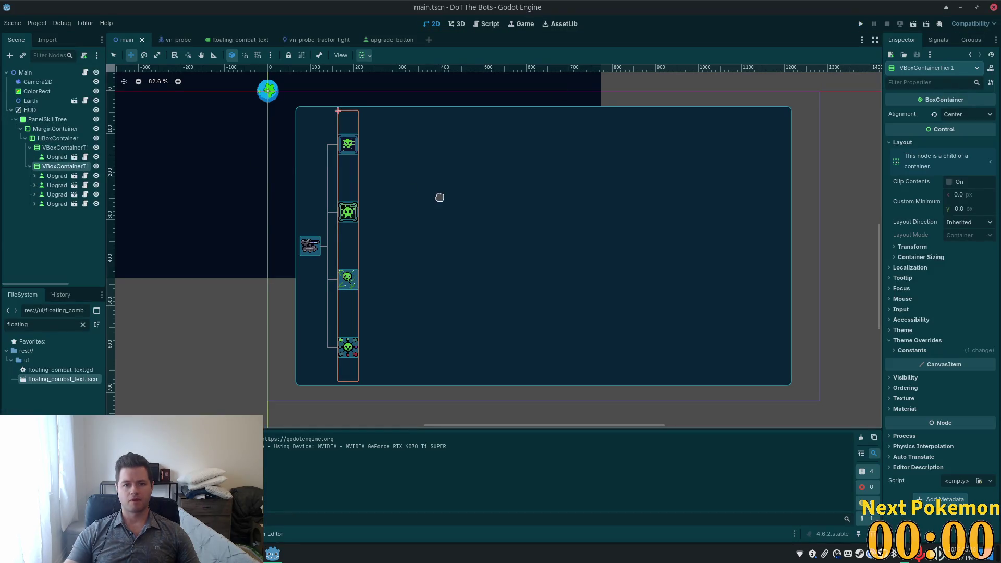
# Inspect HUD, PanelSkillTree, MarginContainer and HBoxContainer, ending on PanelSkillTree's properties
pyautogui.click(29, 110)
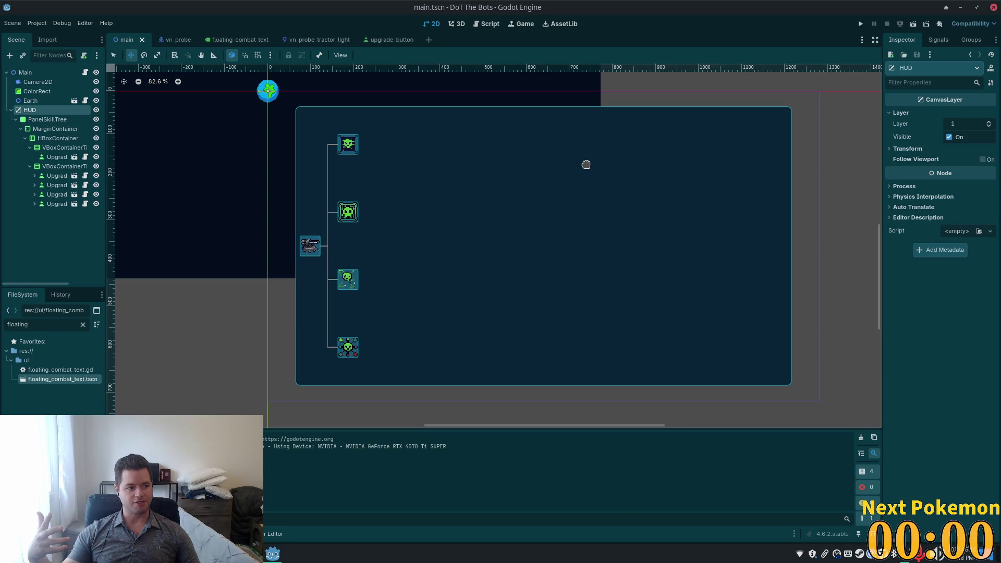
pyautogui.click(55, 121)
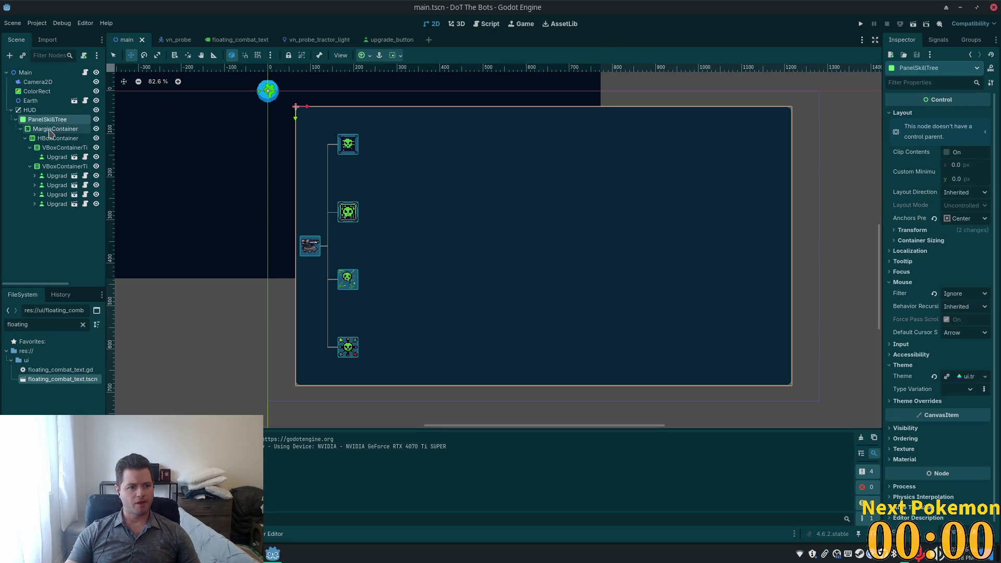
pyautogui.click(47, 129)
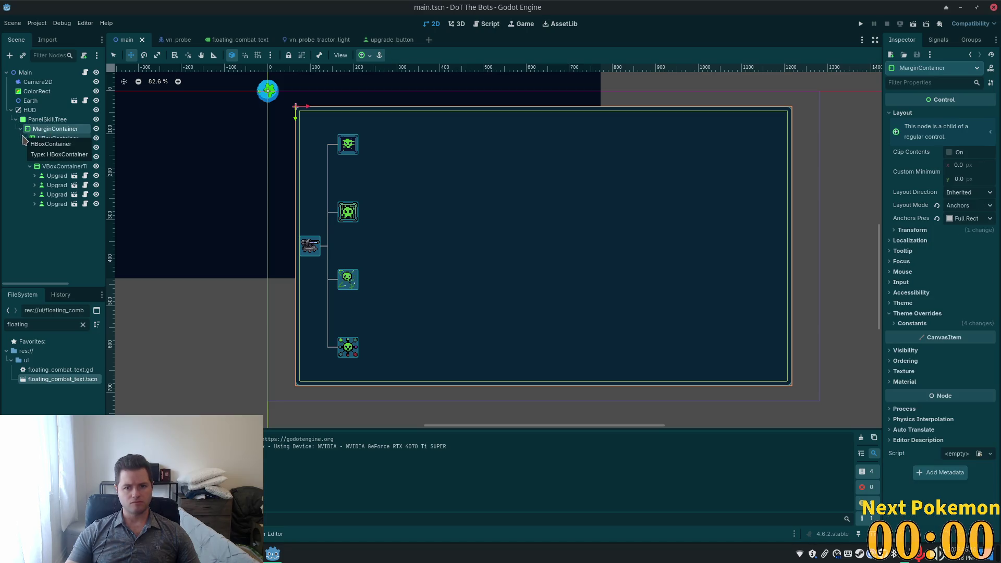
pyautogui.click(41, 139)
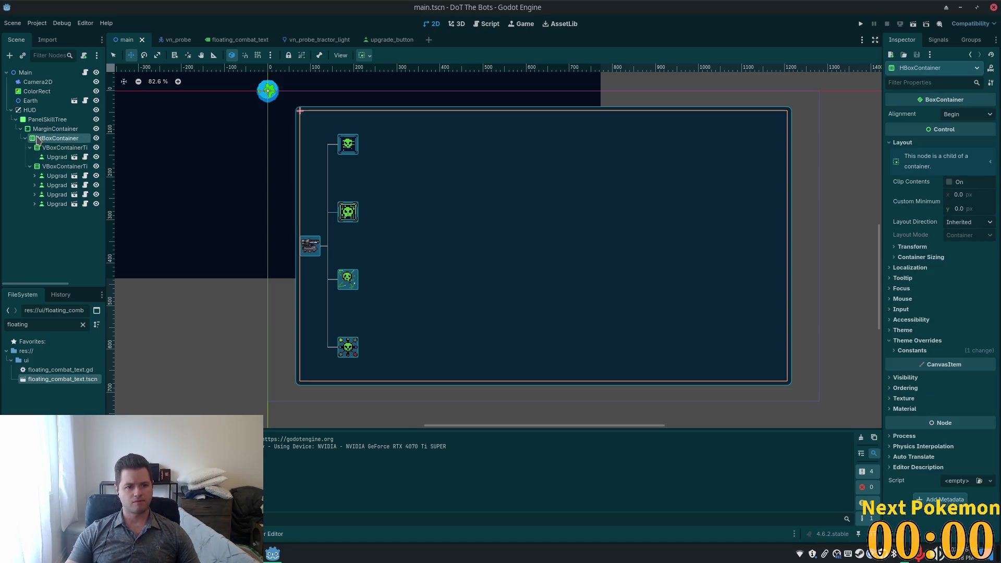
pyautogui.click(40, 129)
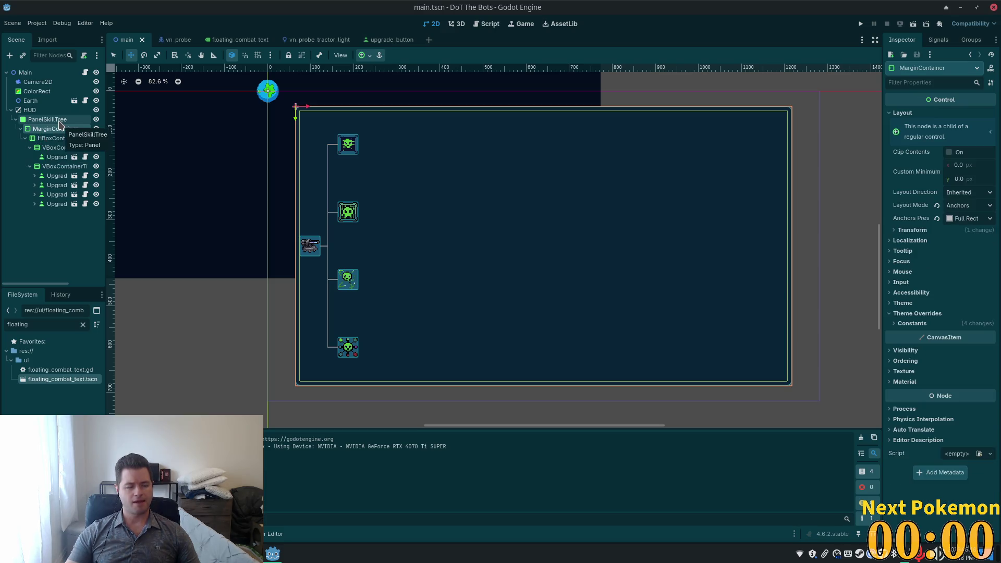
pyautogui.click(60, 122)
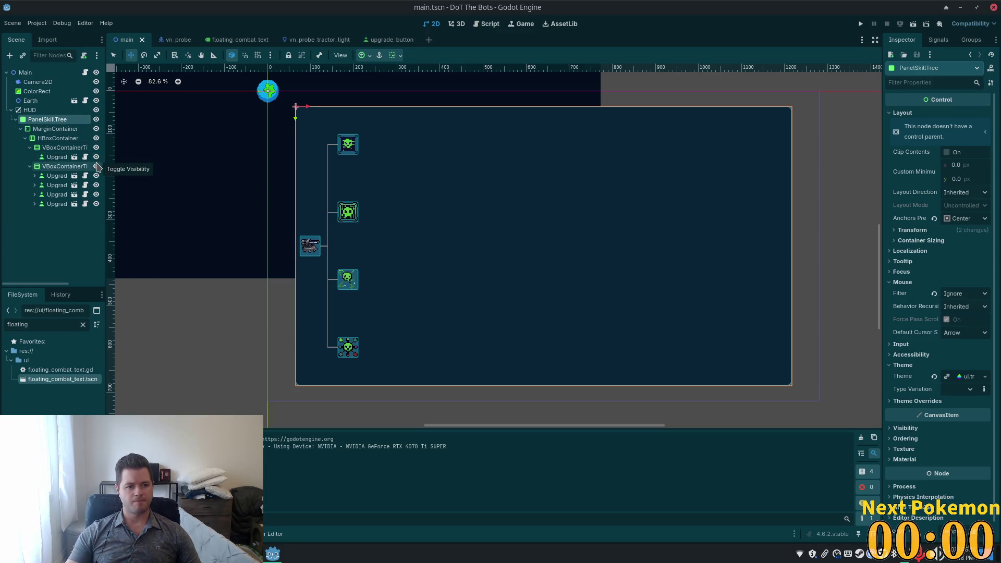
# Add a Label with text 'X' under PanelSkillTree and move it into the MarginContainer
pyautogui.hotkey('ctrl', 'a')
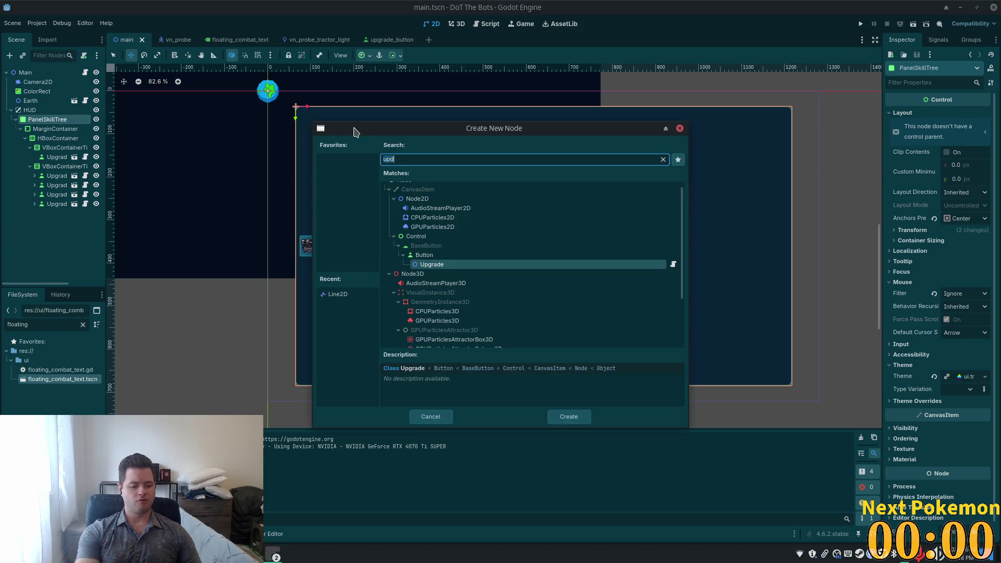
pyautogui.write('bel')
pyautogui.press('Return')
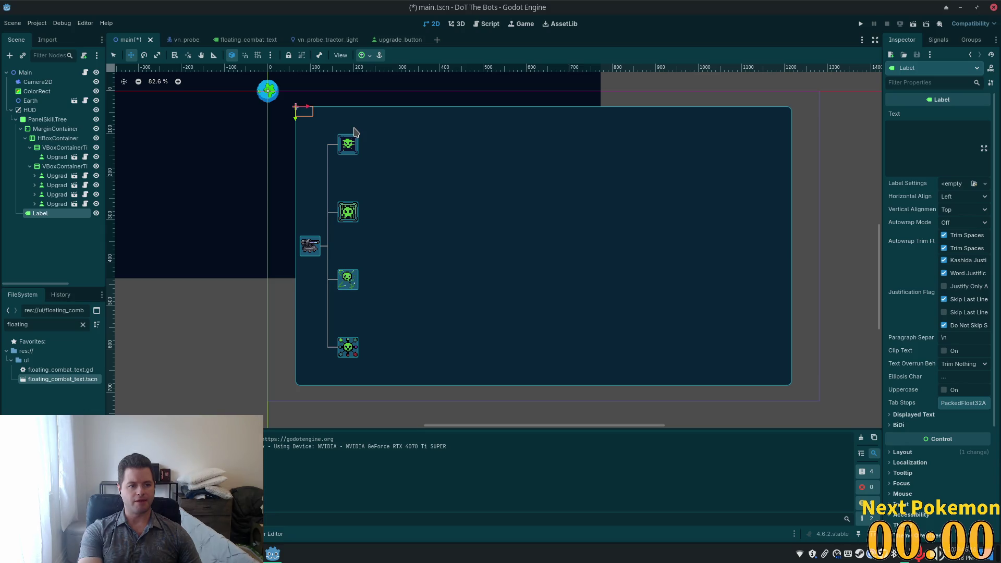
pyautogui.write('X')
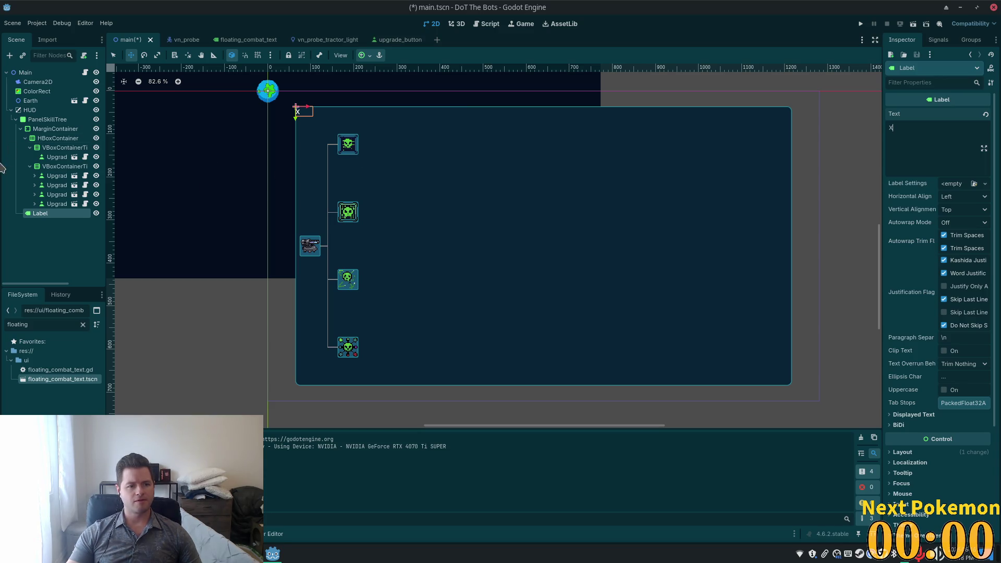
pyautogui.moveTo(26, 210)
pyautogui.mouseDown()
pyautogui.moveTo(34, 217)
pyautogui.moveTo(39, 133)
pyautogui.mouseUp()
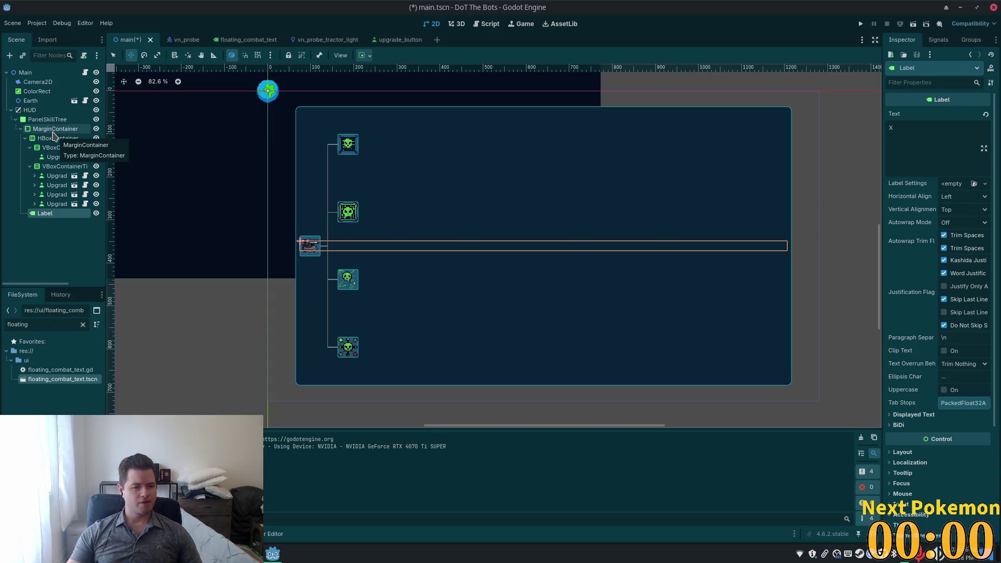
# Set the X Label's container sizing to Shrink End horizontally and Shrink Begin vertically
pyautogui.scroll(-5, 904, 389)
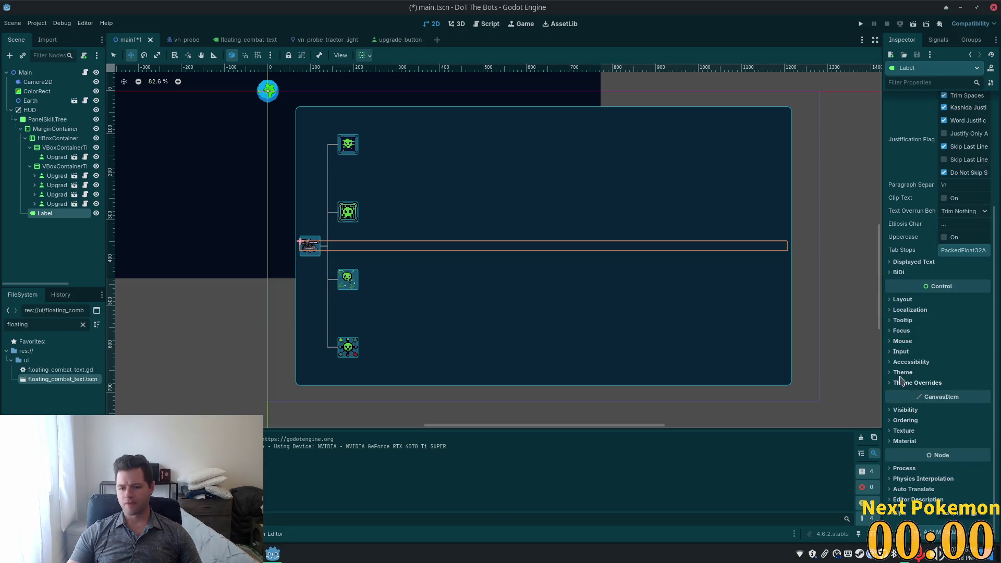
pyautogui.click(903, 301)
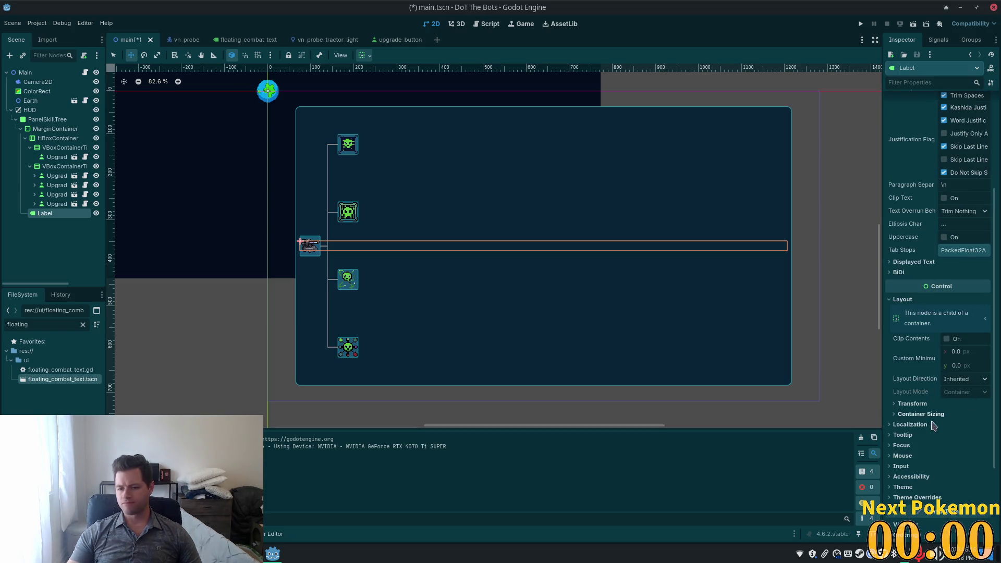
pyautogui.click(894, 415)
pyautogui.scroll(-3, 894, 417)
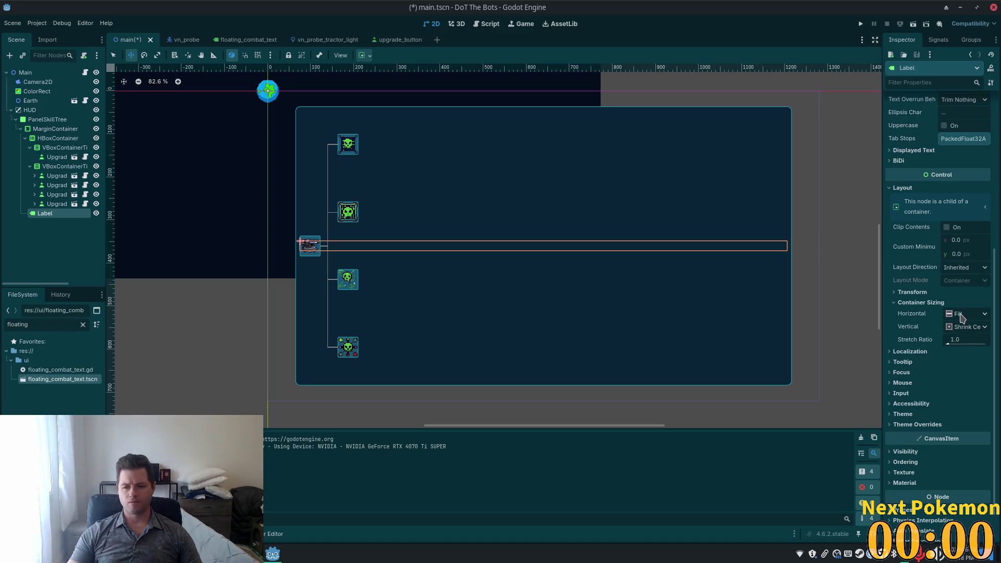
pyautogui.click(961, 318)
pyautogui.click(985, 361)
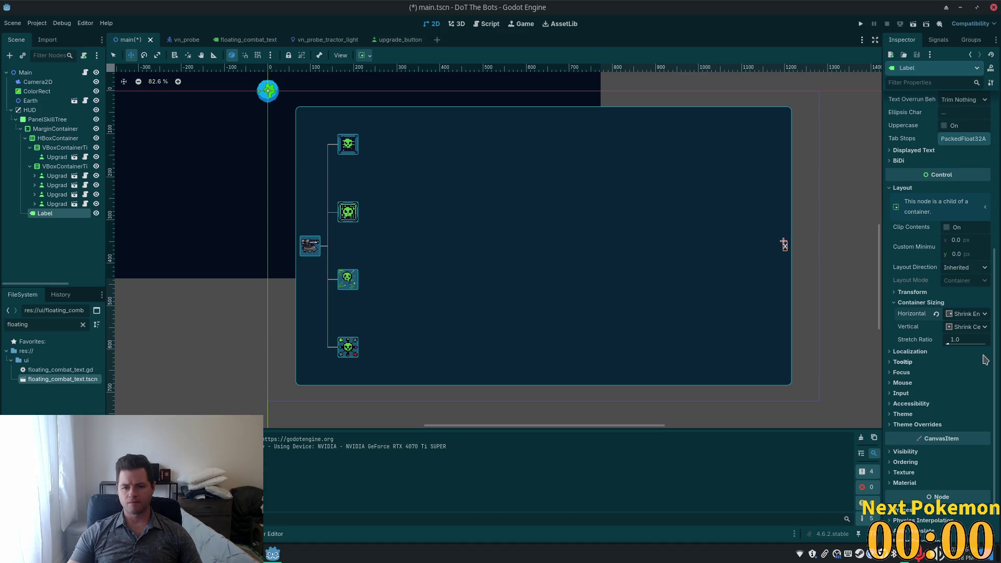
pyautogui.click(970, 327)
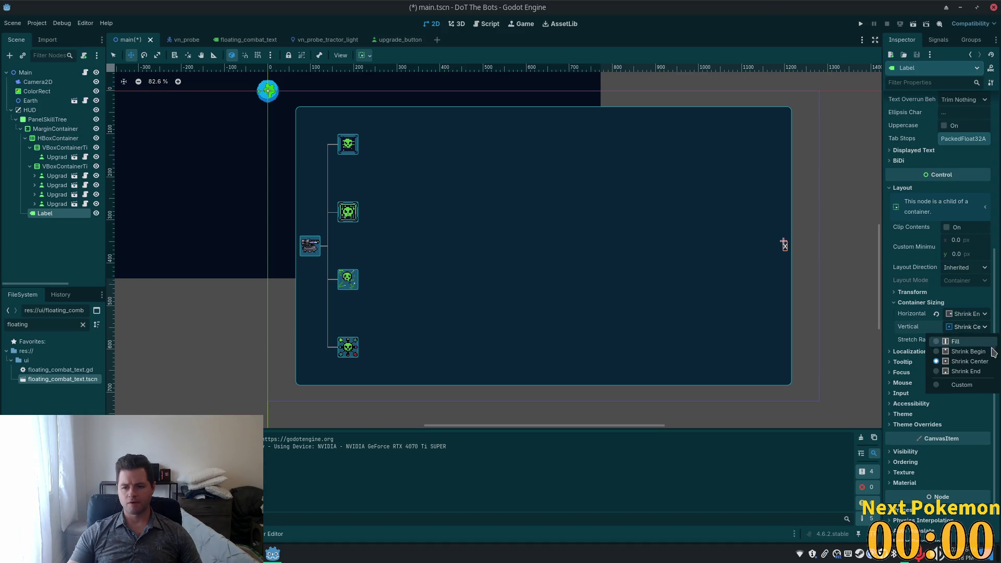
pyautogui.click(964, 351)
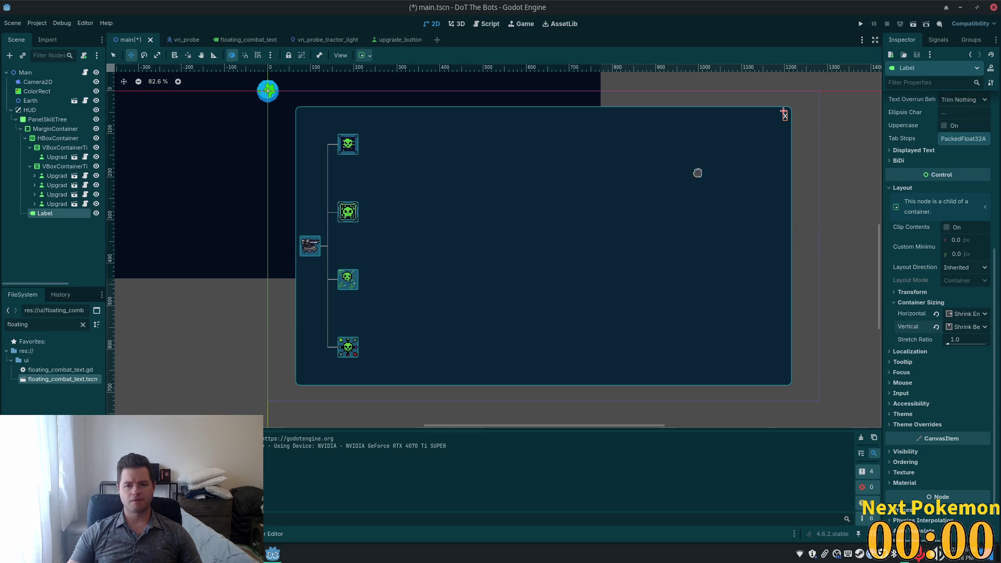
pyautogui.scroll(2, 875, 259)
pyautogui.scroll(4, 970, 295)
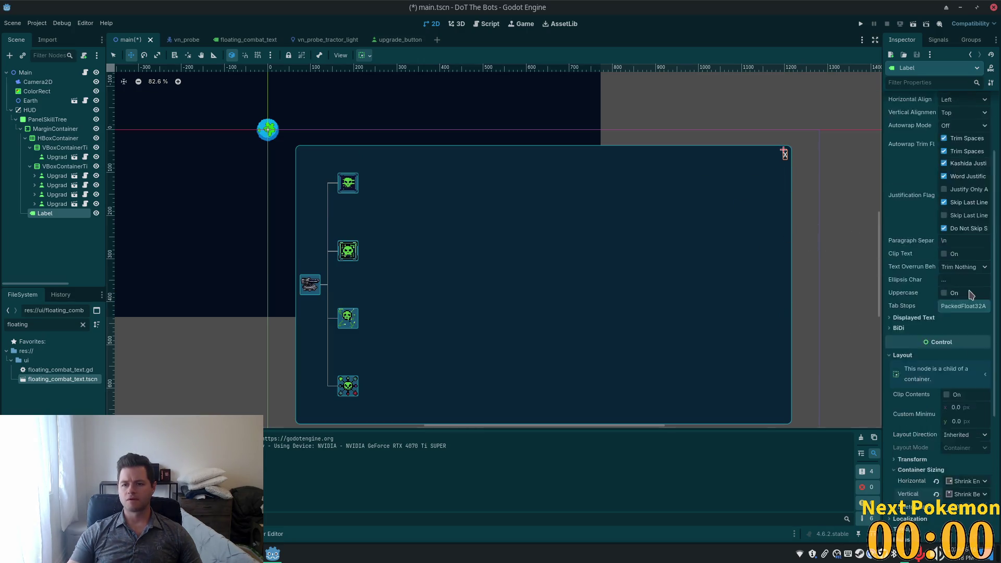
pyautogui.scroll(3, 971, 295)
# Give the Label a new LabelSettings resource and retype its text as uppercase 'X'
pyautogui.click(984, 184)
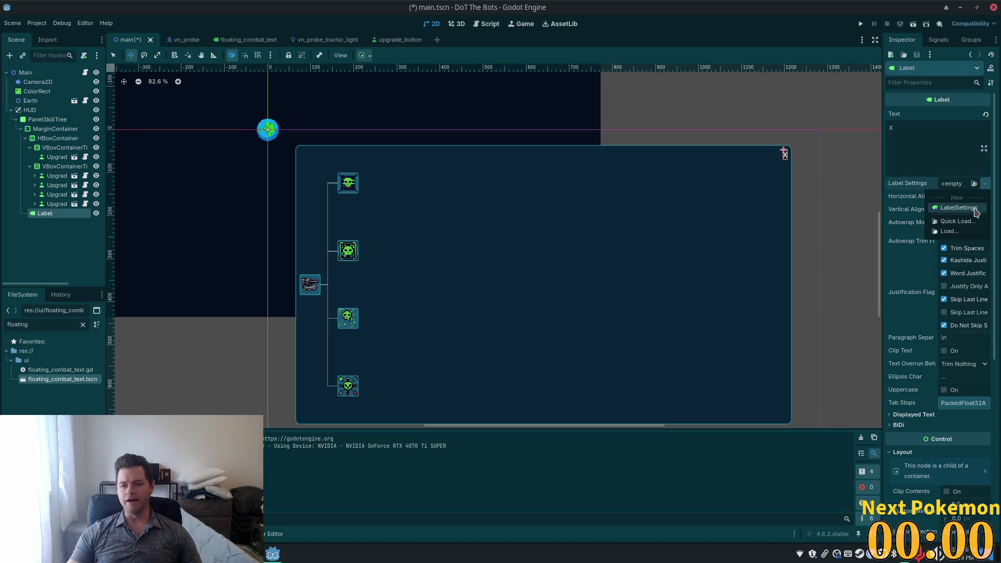
pyautogui.click(964, 208)
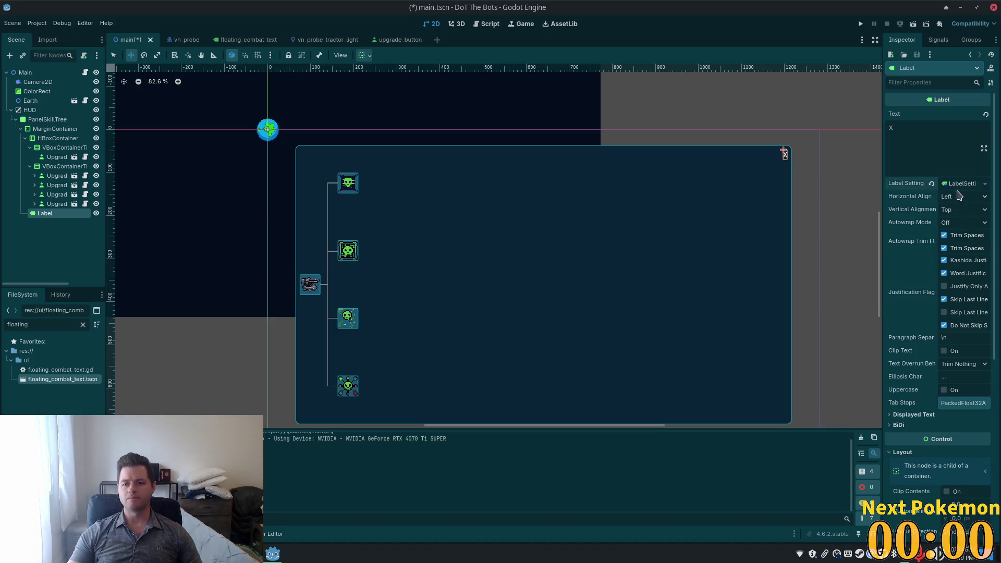
pyautogui.click(960, 184)
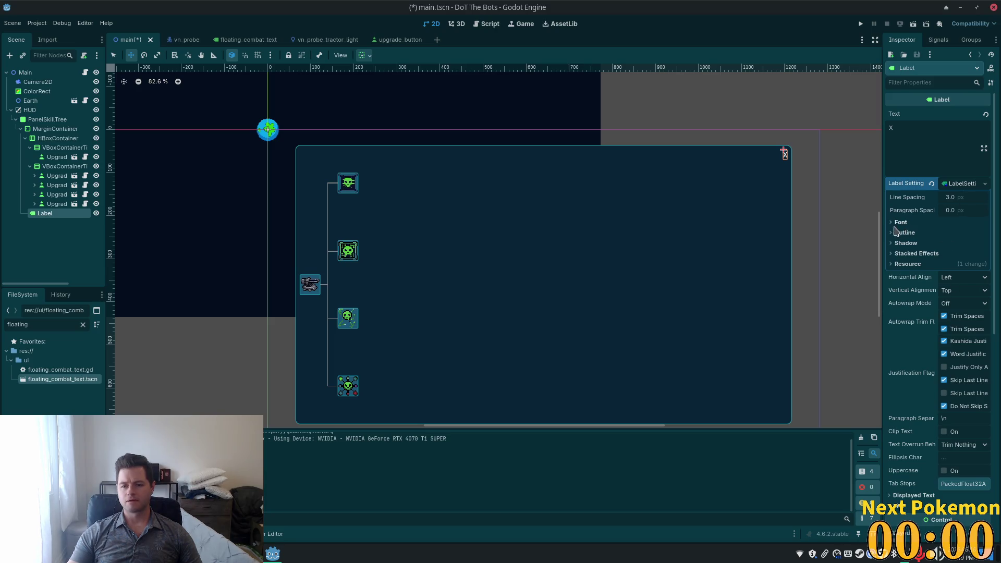
pyautogui.click(914, 149)
pyautogui.press('BackSpace')
pyautogui.write('x')
pyautogui.press('BackSpace')
pyautogui.write('X')
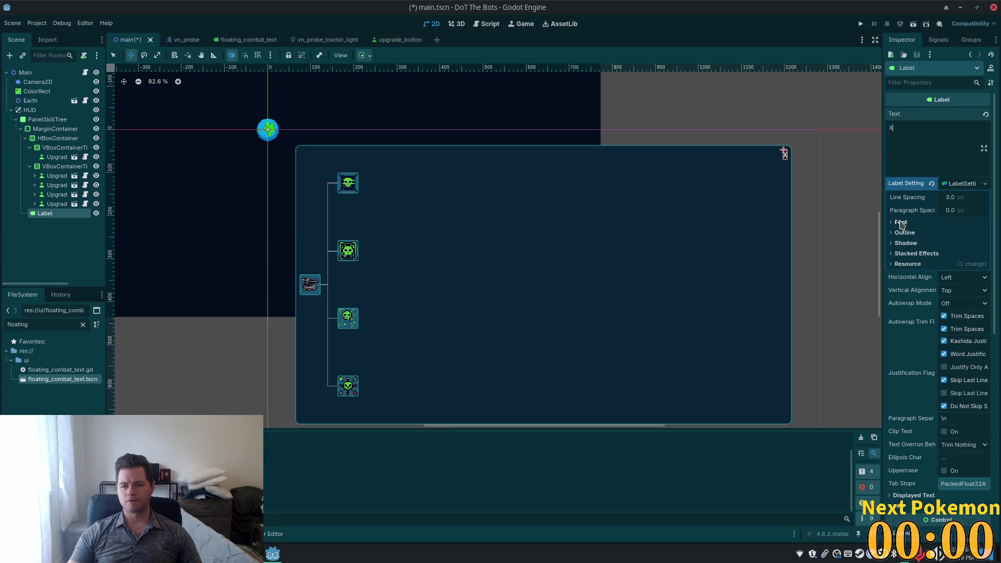
# Quick Load a font for the LabelSettings, finding none in the project
pyautogui.click(900, 222)
pyautogui.click(952, 236)
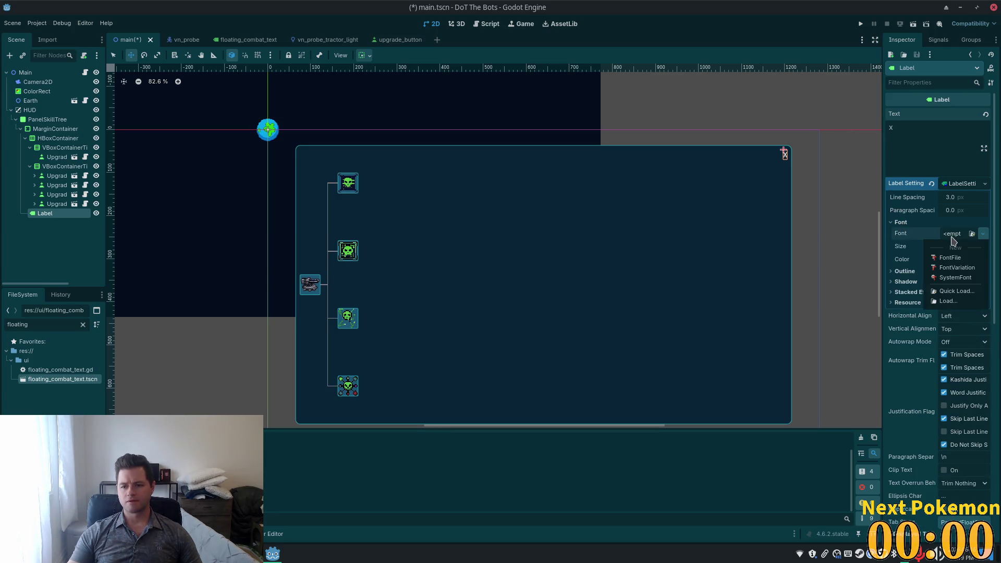
pyautogui.click(956, 291)
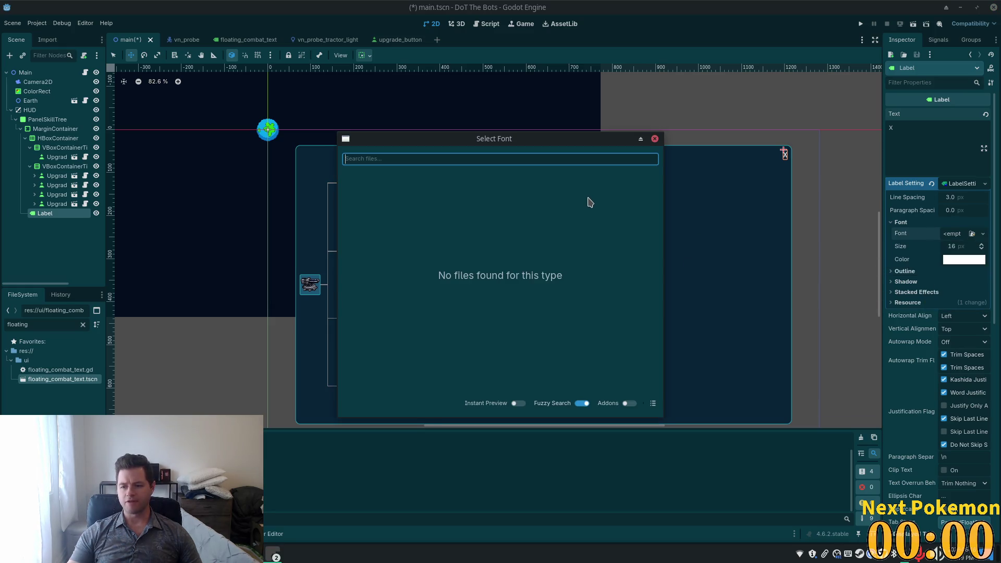
pyautogui.click(655, 138)
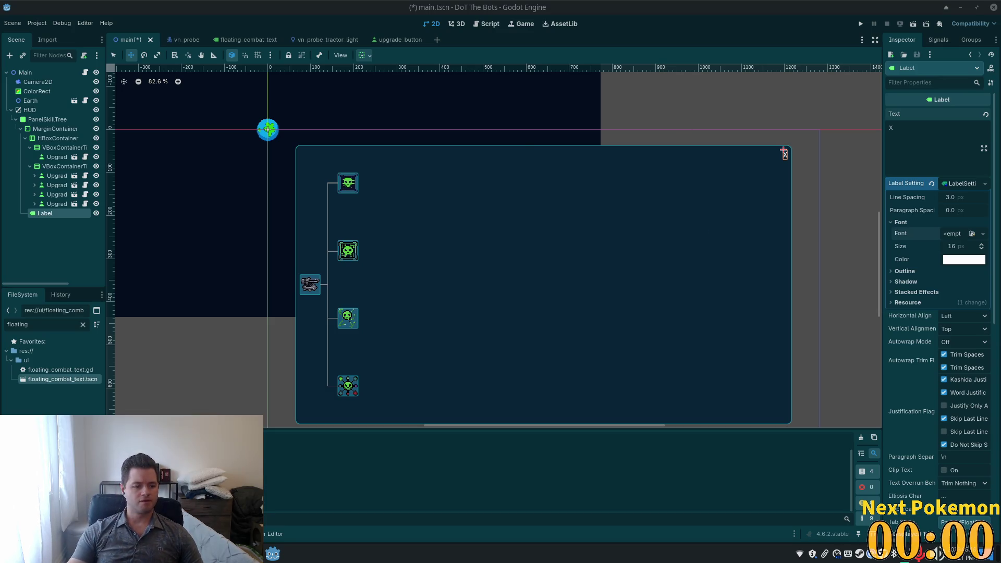
# Open Thunar and browse to the Projects/dot-the-bots/fonts folder
pyautogui.rightClick(255, 553)
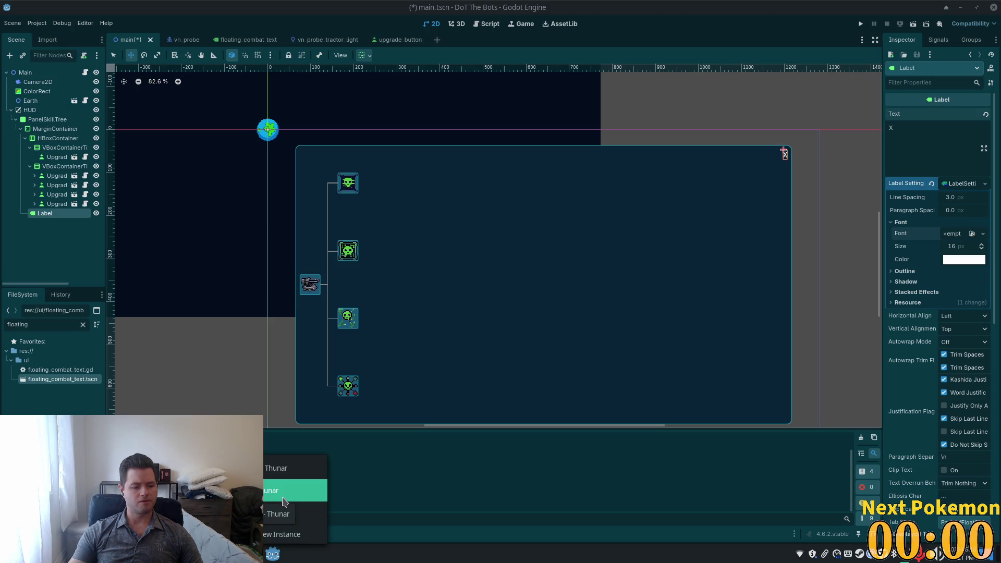
pyautogui.click(284, 502)
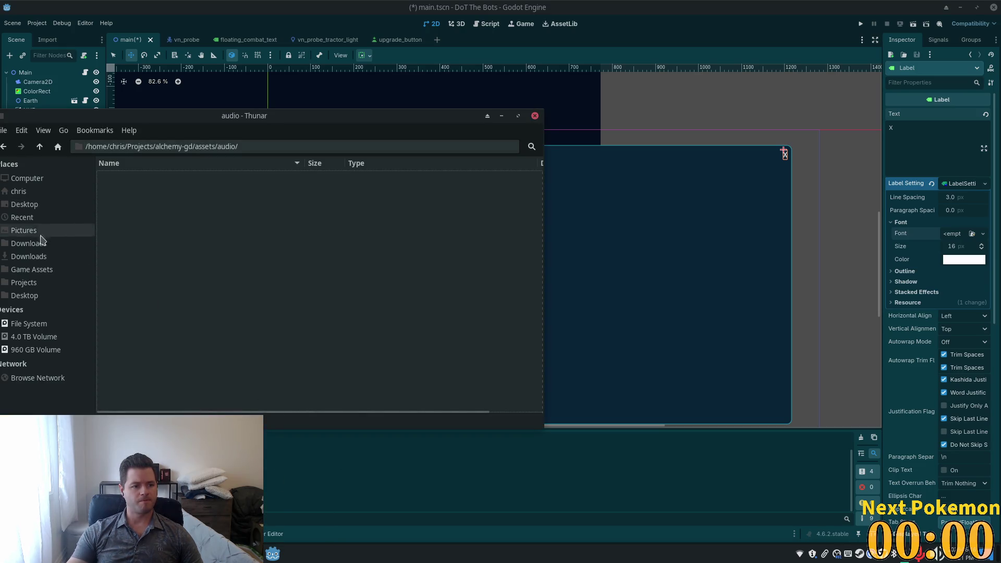
pyautogui.click(38, 281)
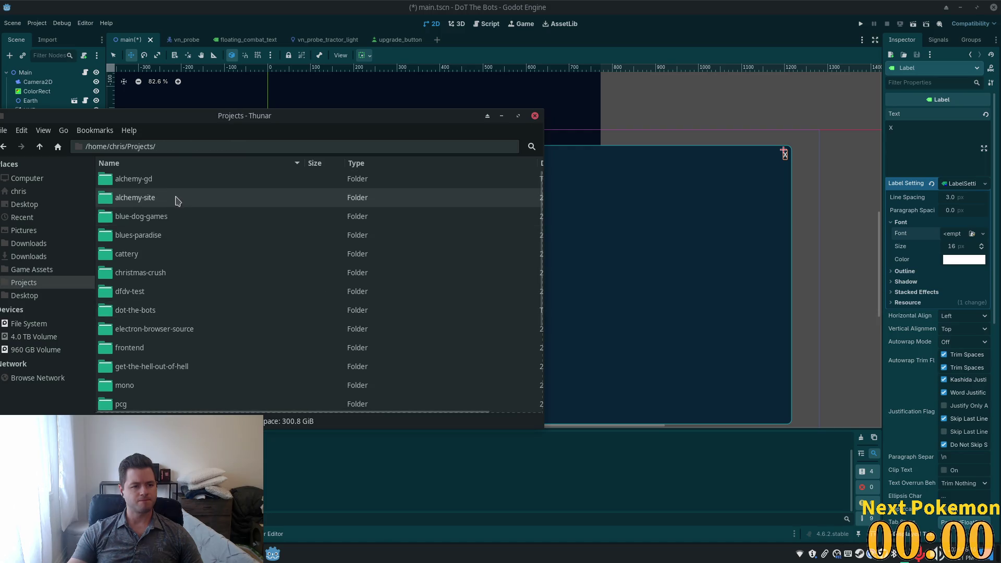
pyautogui.doubleClick(164, 312)
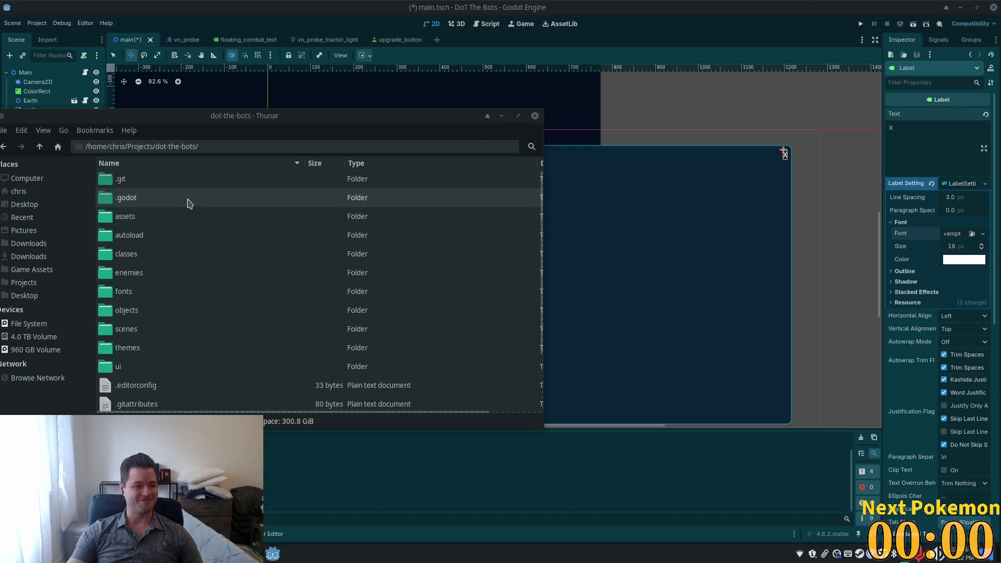
pyautogui.doubleClick(180, 292)
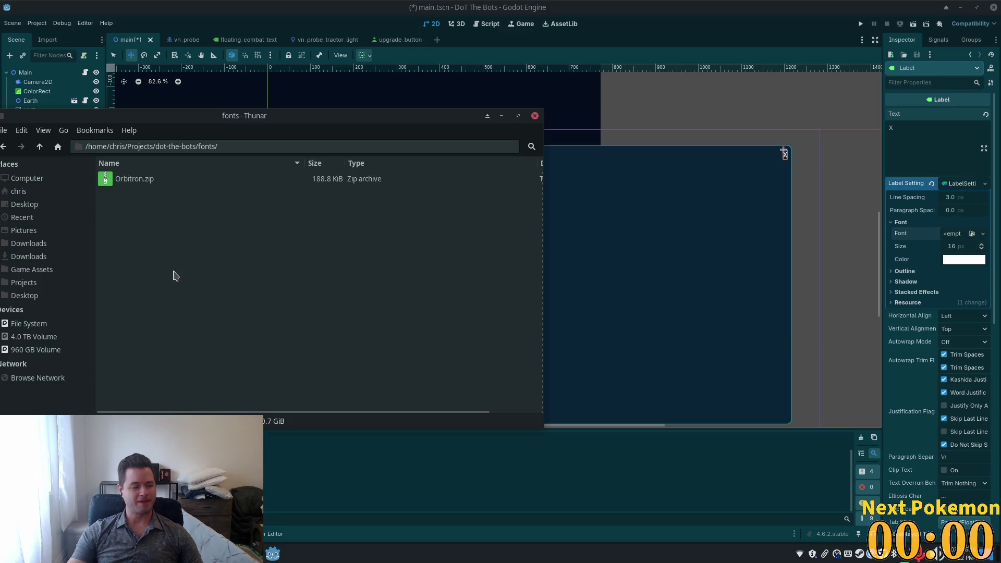
# Extract Orbitron.zip here and open the extracted Orbitron folder's README.txt
pyautogui.click(142, 184)
pyautogui.rightClick(142, 183)
pyautogui.click(237, 328)
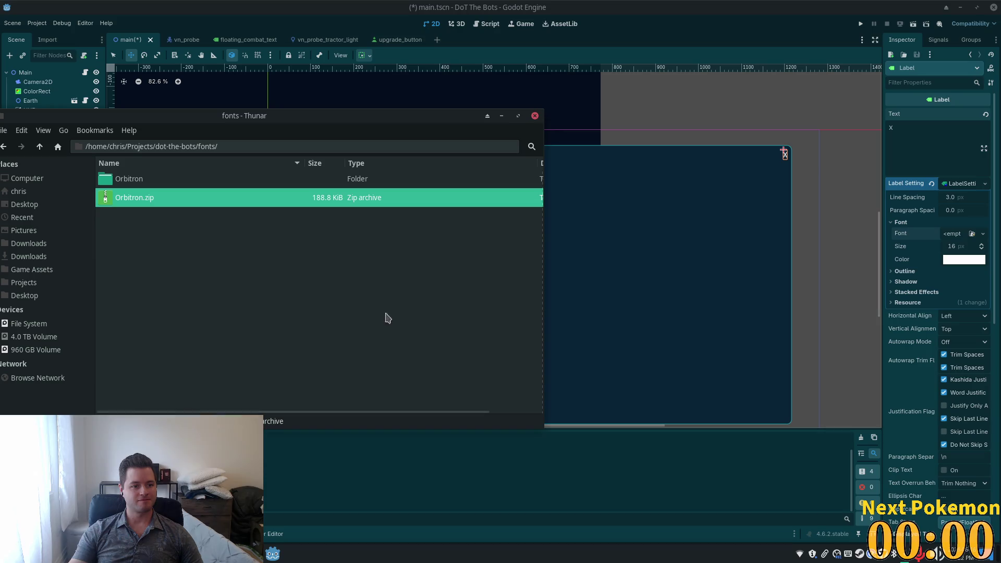
pyautogui.doubleClick(128, 179)
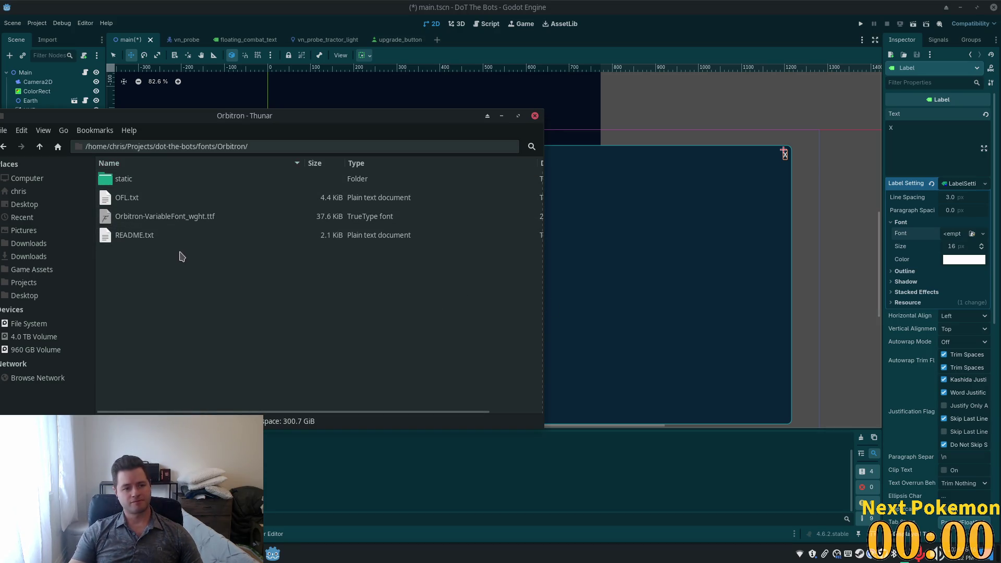
pyautogui.click(178, 235)
pyautogui.doubleClick(128, 237)
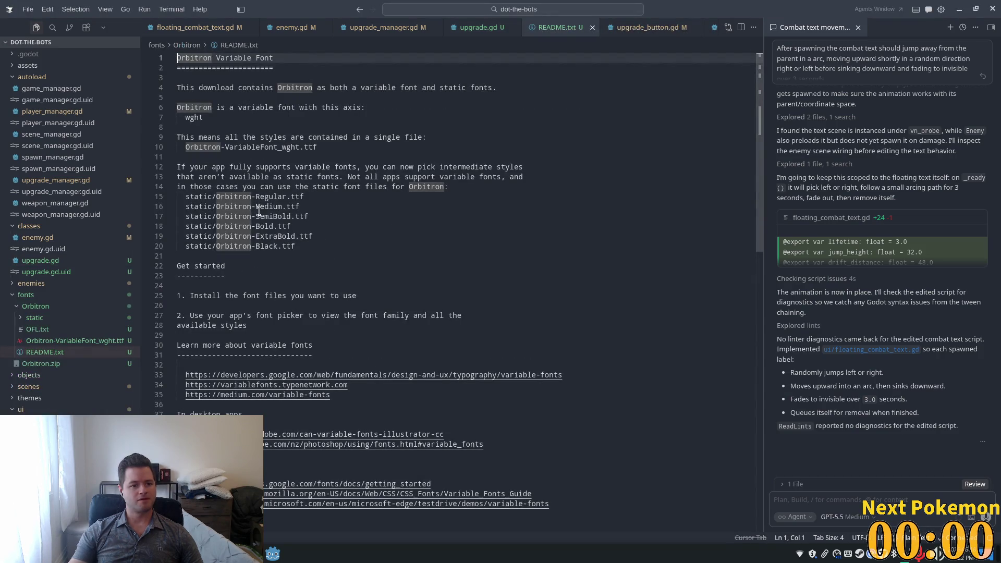
# Close the Orbitron README, return to Godot and reopen the label's font choices
pyautogui.click(592, 27)
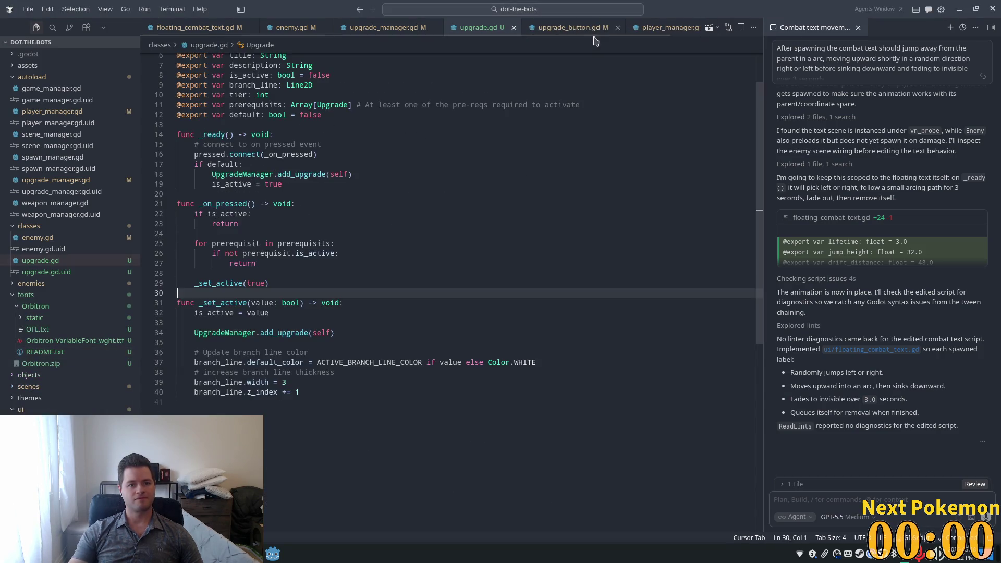
pyautogui.hotkey('alt', 'Tab')
pyautogui.hotkey('alt', 'Tab')
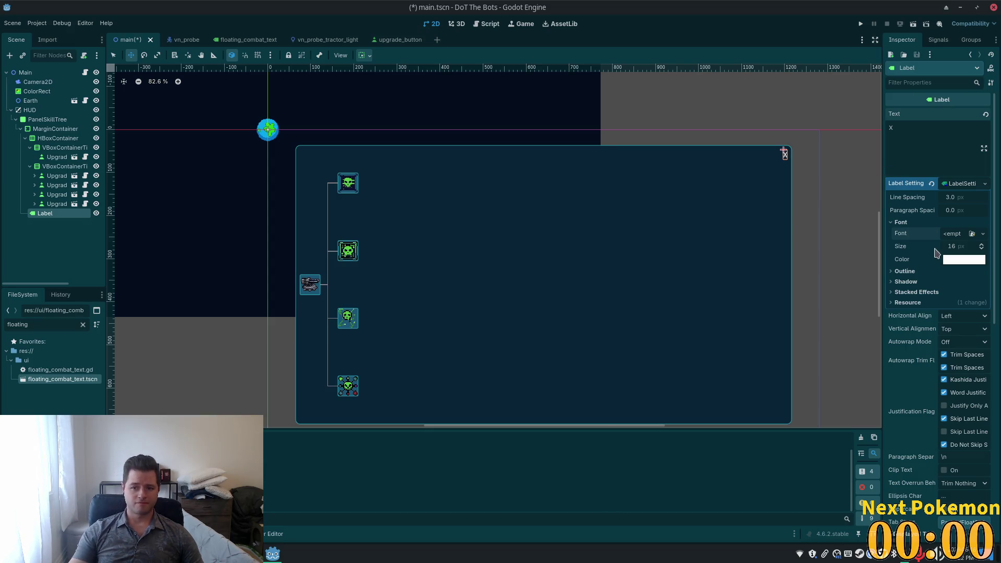
pyautogui.click(956, 234)
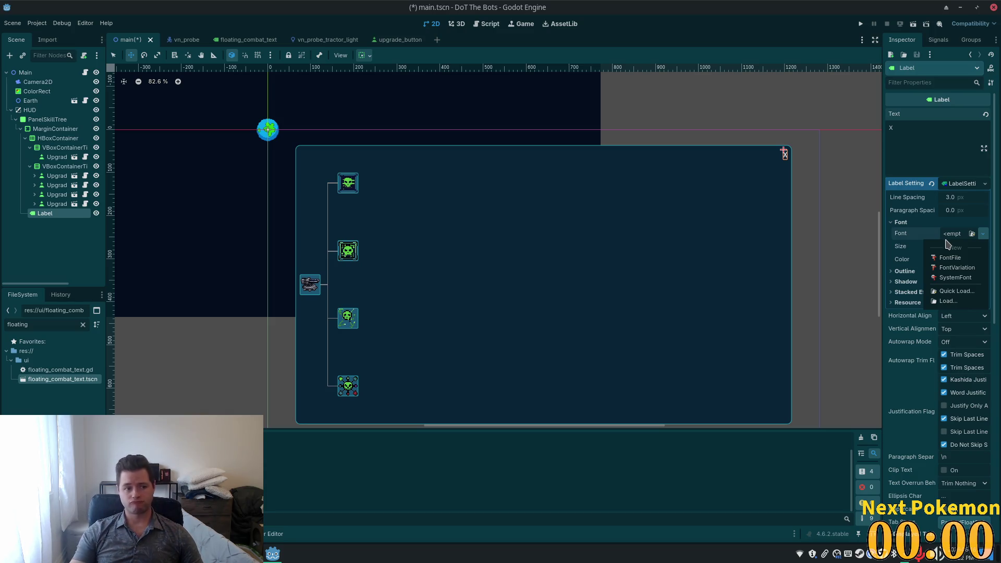
# Dismiss the font resource choices and collapse the Label's LabelSettings properties
pyautogui.click(892, 395)
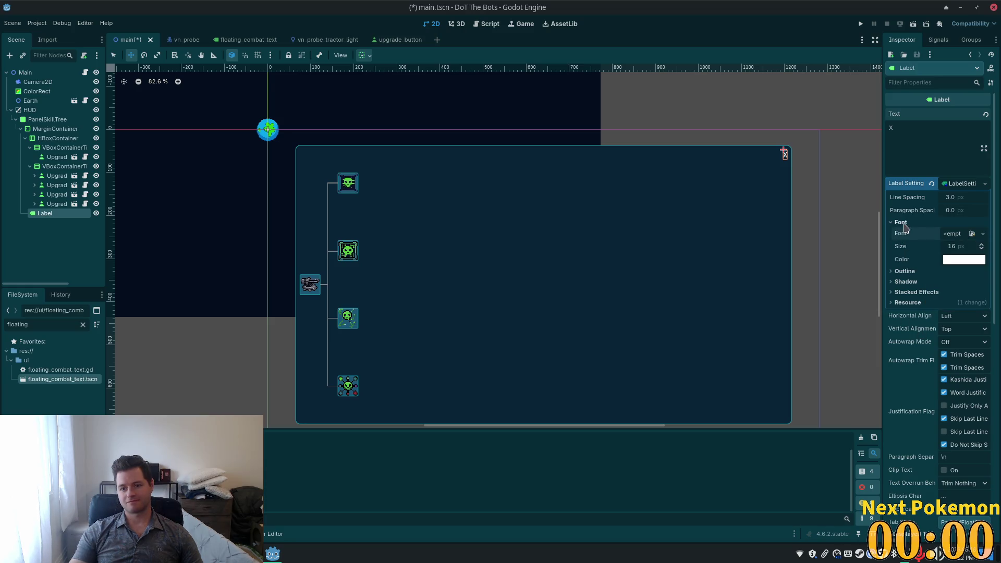
pyautogui.click(931, 184)
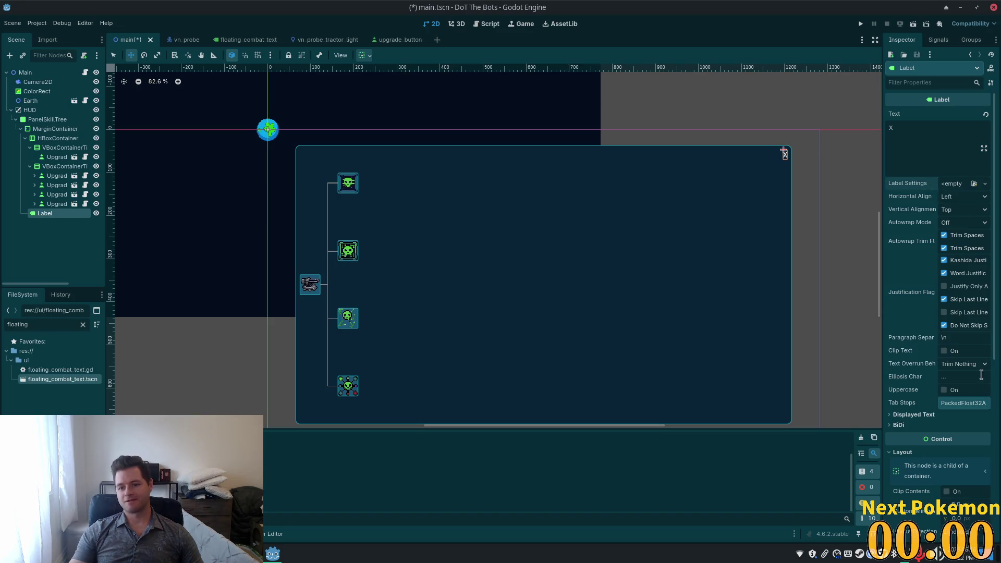
pyautogui.scroll(-3, 918, 375)
pyautogui.scroll(-3, 917, 377)
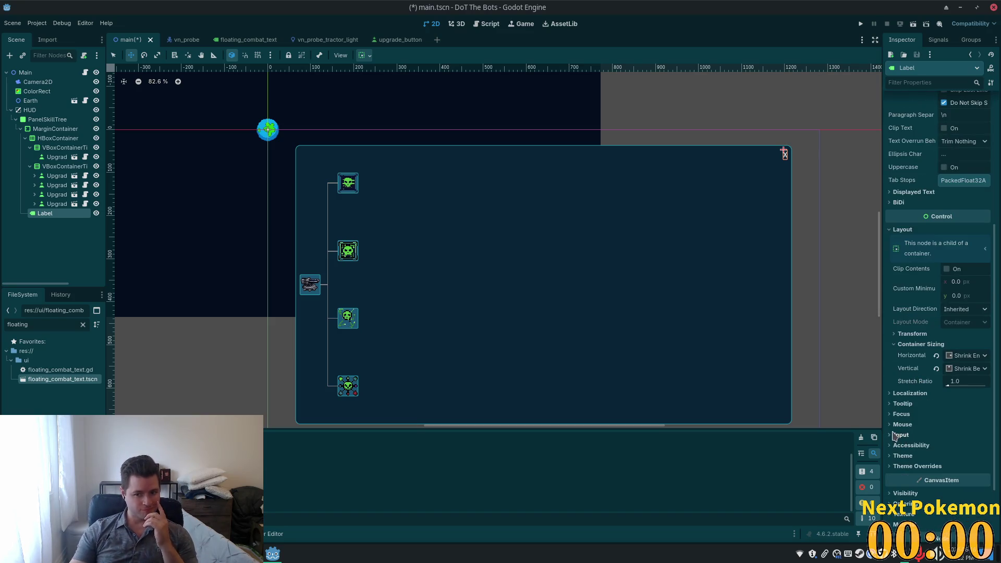
# Give the Label a new Theme resource and open it in the Theme editor
pyautogui.click(898, 456)
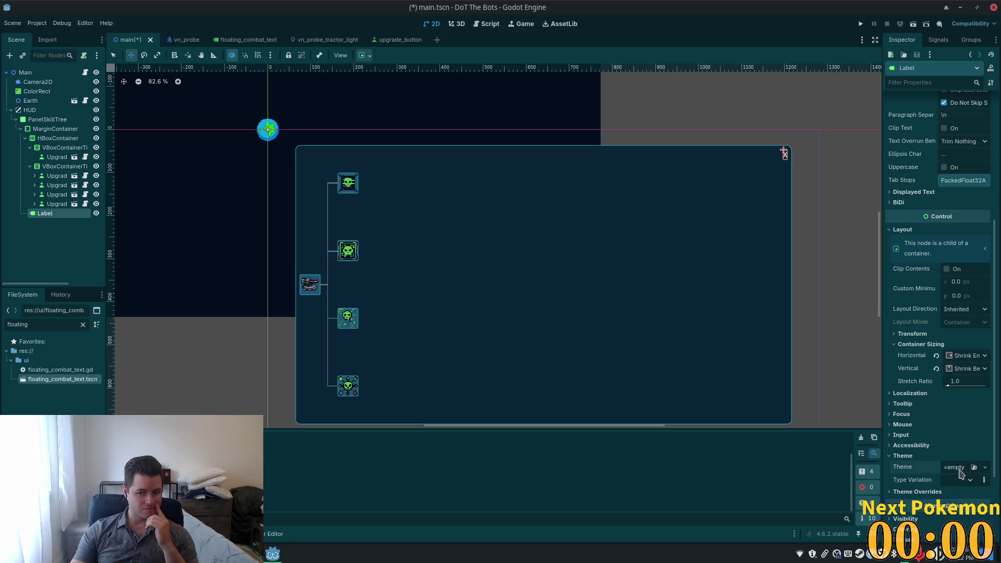
pyautogui.click(984, 467)
pyautogui.click(953, 491)
pyautogui.scroll(-3, 936, 424)
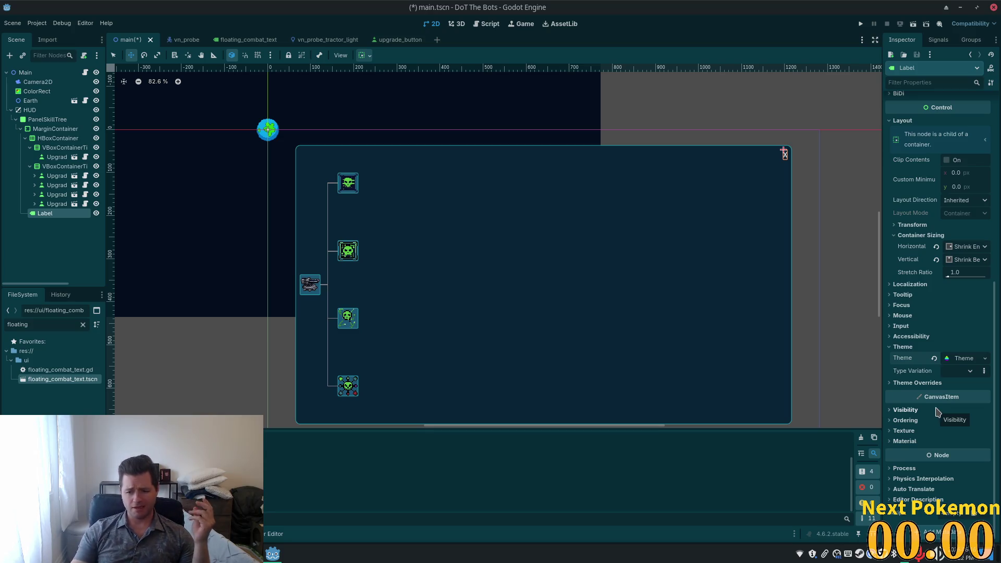
pyautogui.click(958, 360)
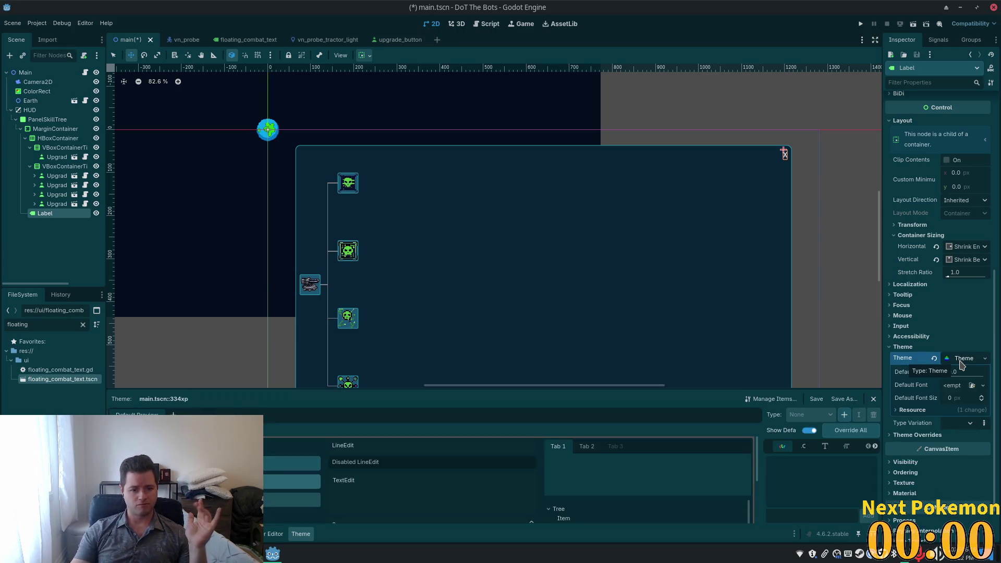
# Replace the Label's embedded theme with ui.tres and enlarge the Theme editor preview
pyautogui.click(933, 358)
pyautogui.click(973, 358)
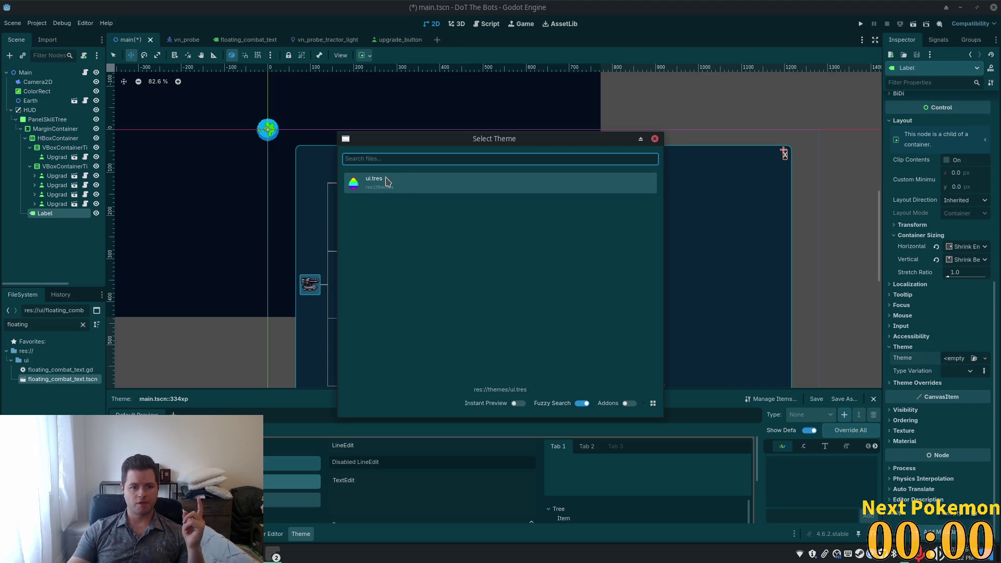
pyautogui.click(387, 181)
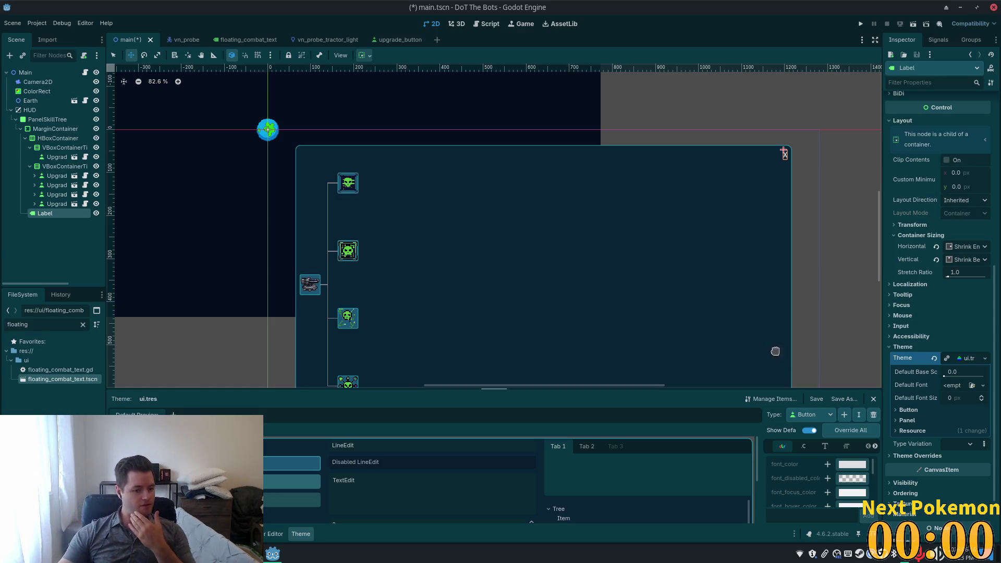
pyautogui.moveTo(606, 391)
pyautogui.mouseDown()
pyautogui.moveTo(620, 350)
pyautogui.moveTo(619, 296)
pyautogui.mouseUp()
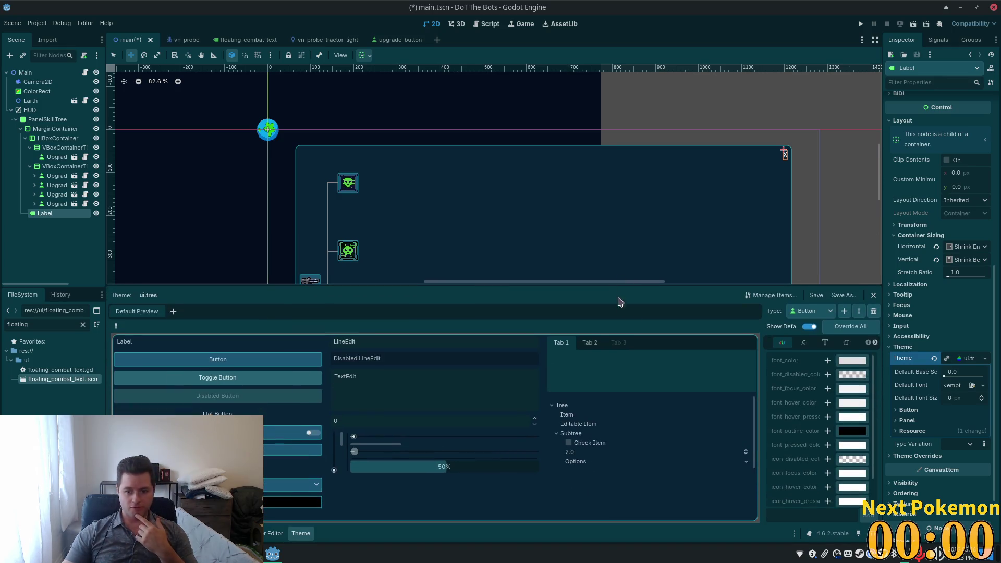
pyautogui.click(844, 311)
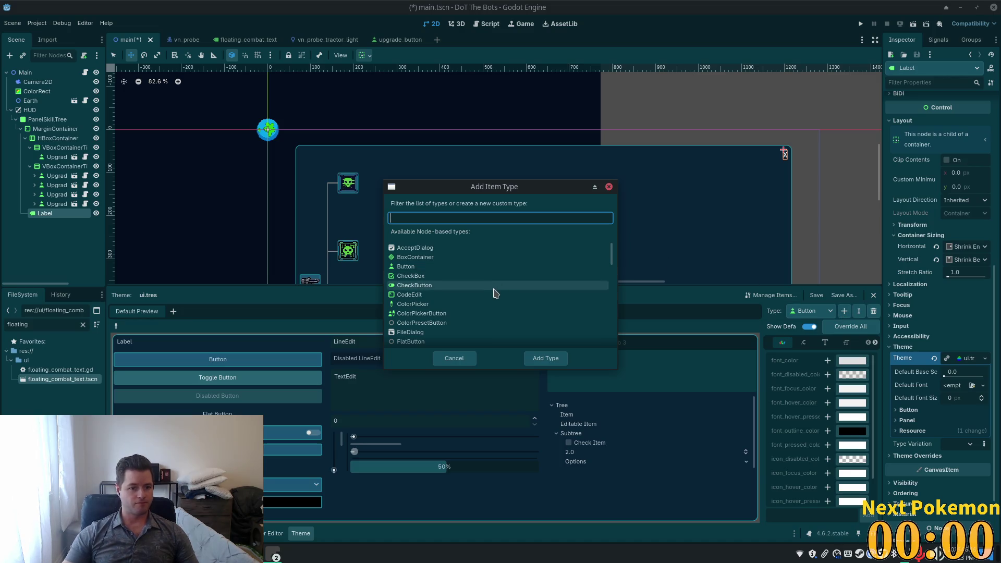
# Add the Label item type to ui.tres via the 'label' filter and show its Font items
pyautogui.write('label')
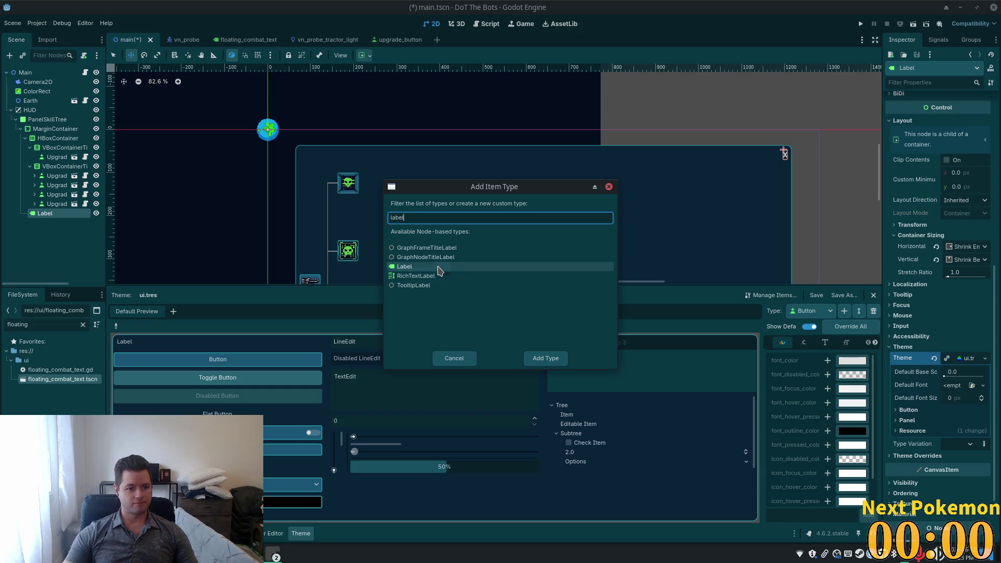
pyautogui.doubleClick(438, 270)
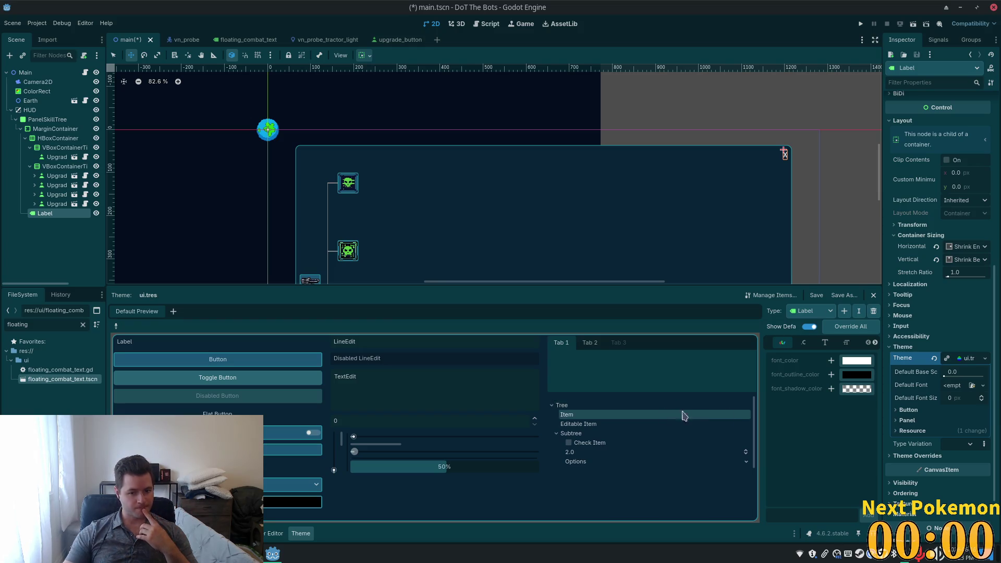
pyautogui.click(824, 343)
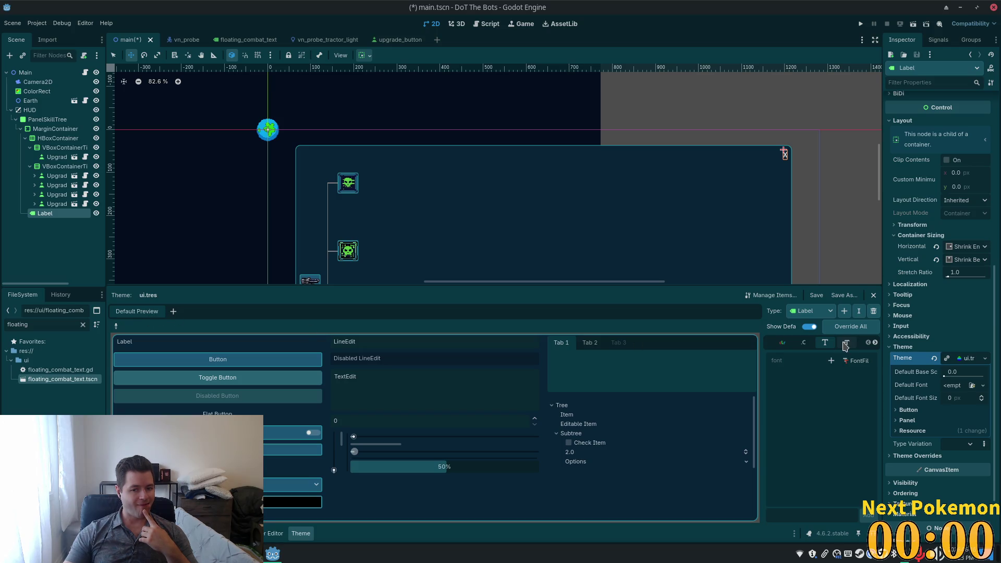
# Cancel adding another item type, then apply Override All to the Label type's defaults
pyautogui.click(828, 311)
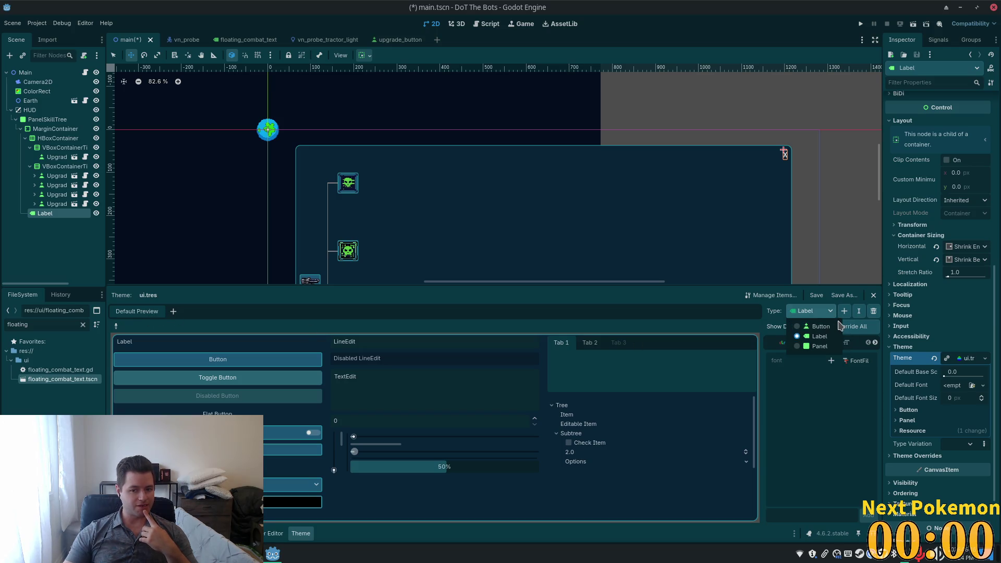
pyautogui.click(846, 313)
pyautogui.click(844, 312)
pyautogui.write('font')
pyautogui.press('BackSpace')
pyautogui.press('BackSpace')
pyautogui.press('BackSpace')
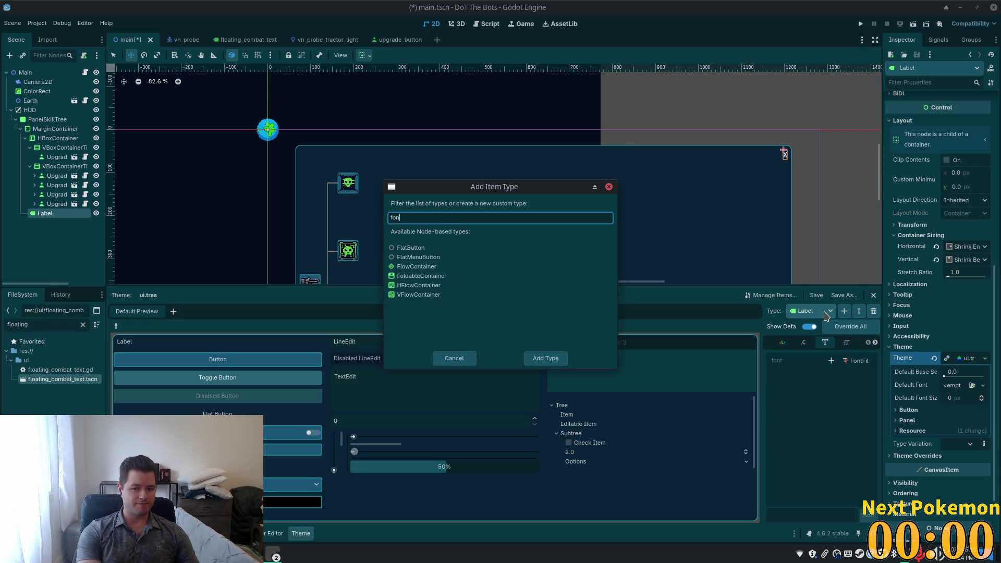
pyautogui.press('Escape')
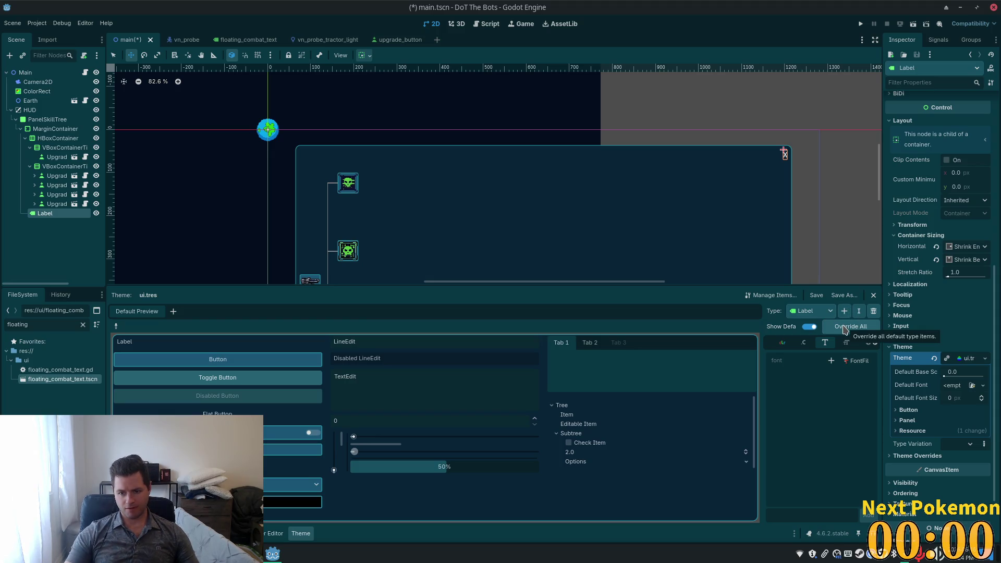
pyautogui.click(844, 329)
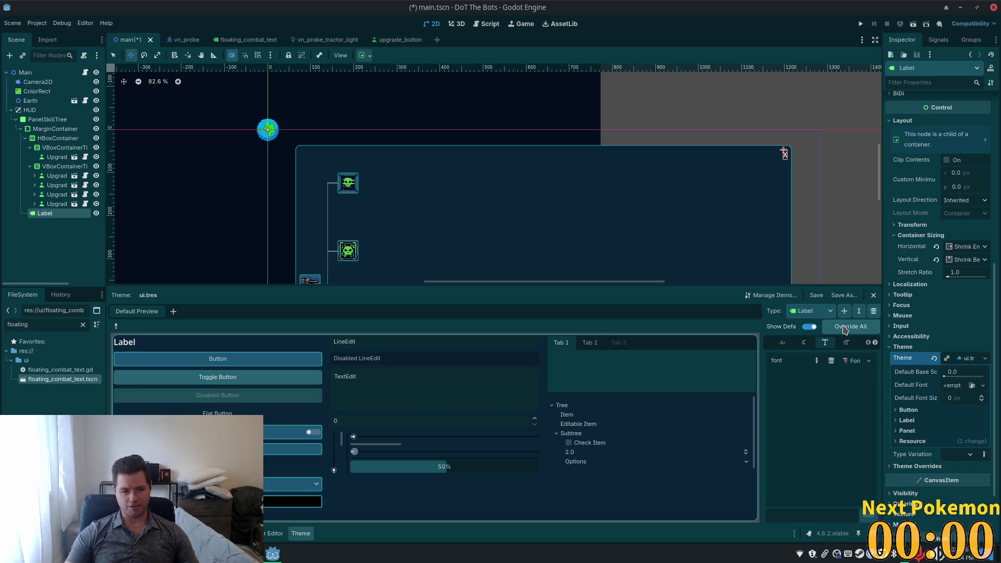
# Undo the Label override and both trial Button font overrides, leaving only Button and Panel types
pyautogui.hotkey('ctrl', 'z')
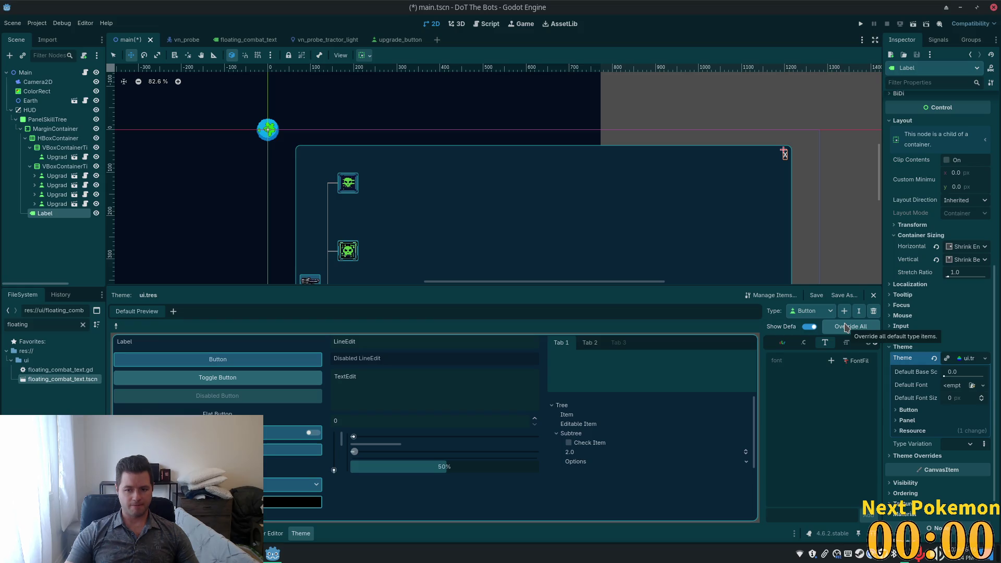
pyautogui.click(846, 328)
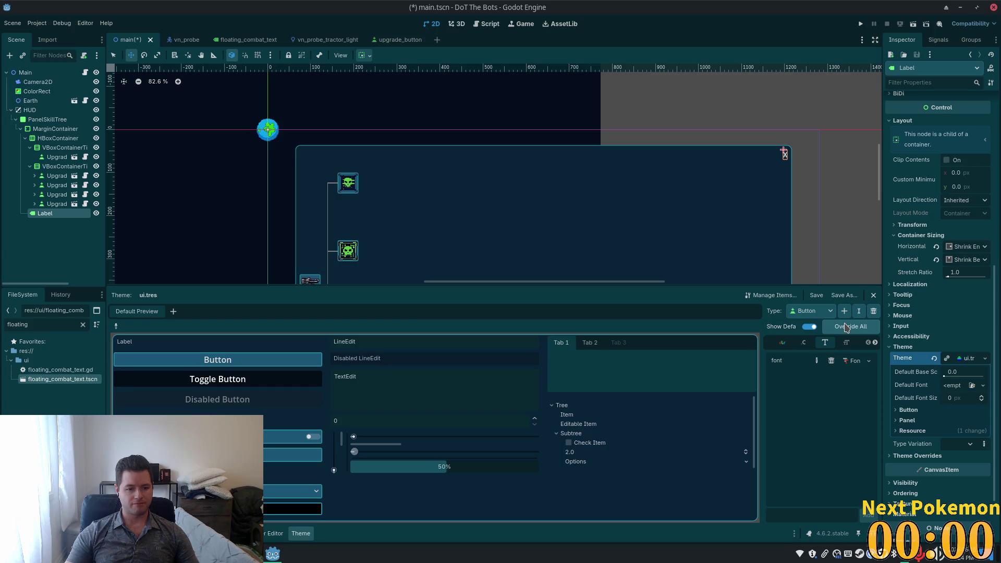
pyautogui.hotkey('ctrl', 'z')
pyautogui.click(847, 327)
pyautogui.hotkey('ctrl', 'z')
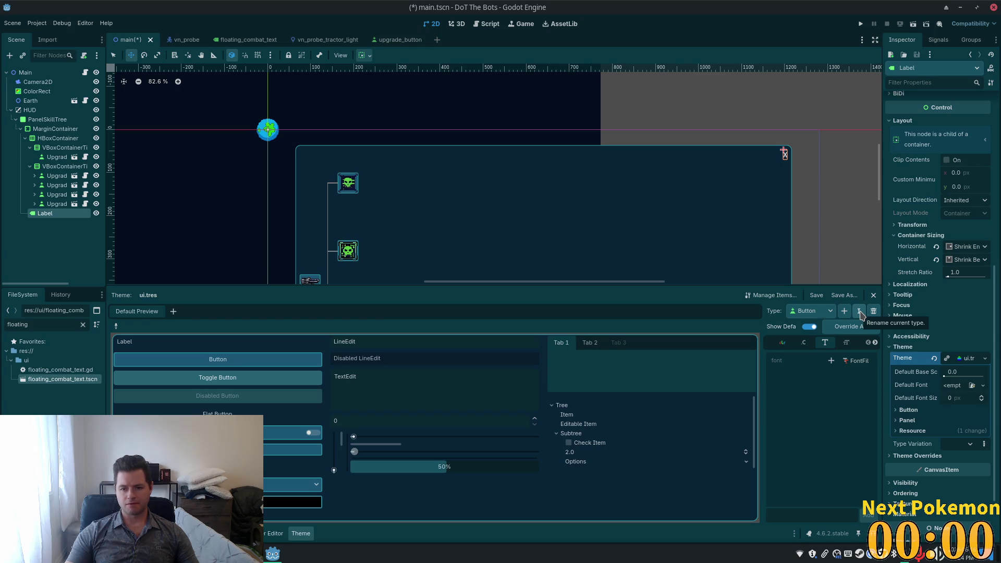
pyautogui.click(828, 310)
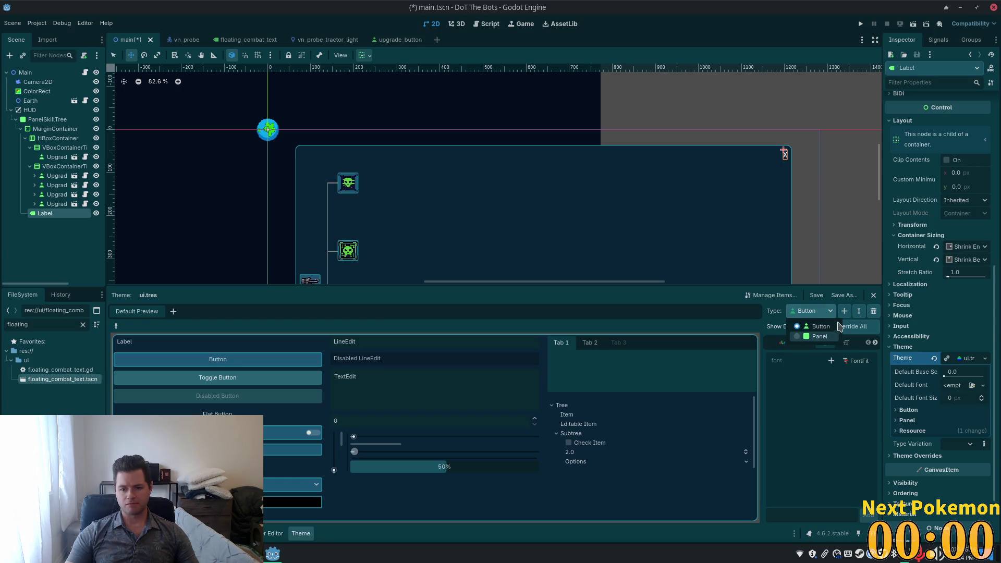
# Add the Label type back to ui.tres via the 'label' filter, then switch to Cursor
pyautogui.click(843, 310)
pyautogui.click(844, 310)
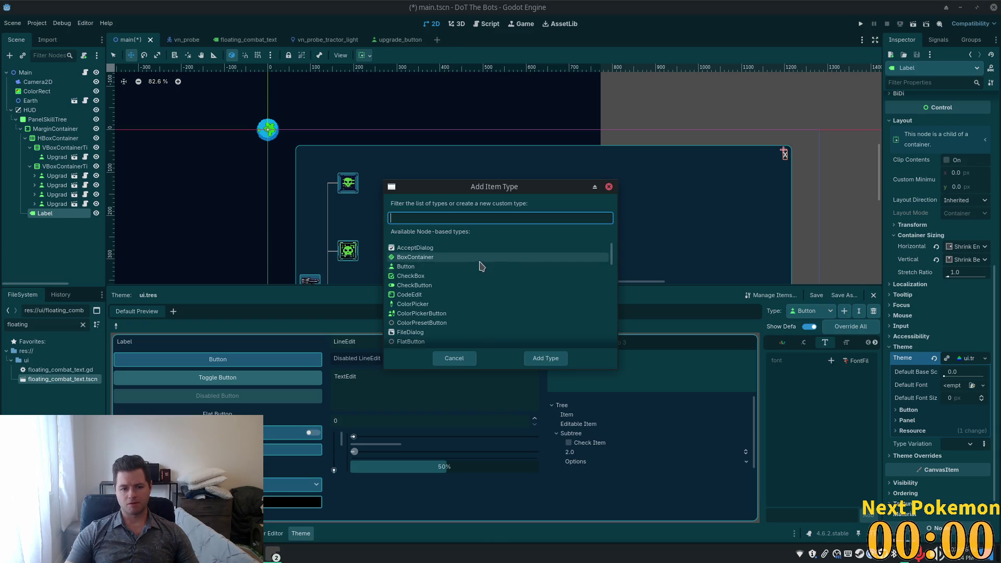
pyautogui.write('label')
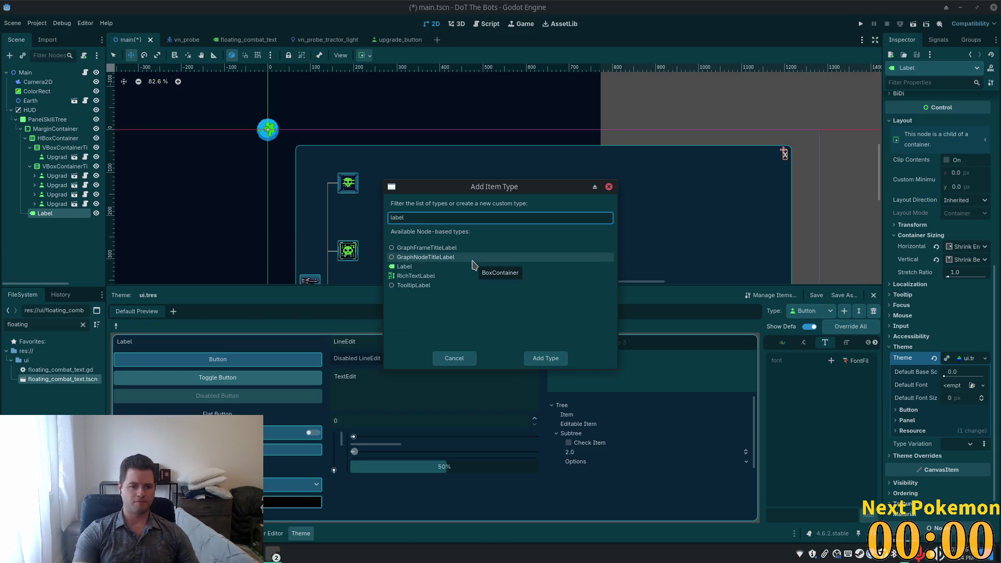
pyautogui.click(458, 266)
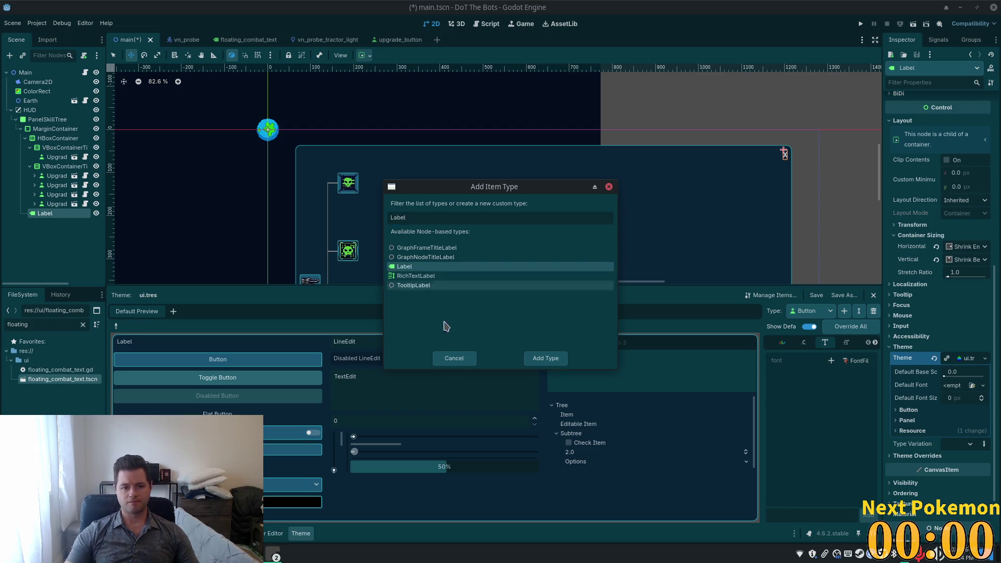
pyautogui.click(536, 358)
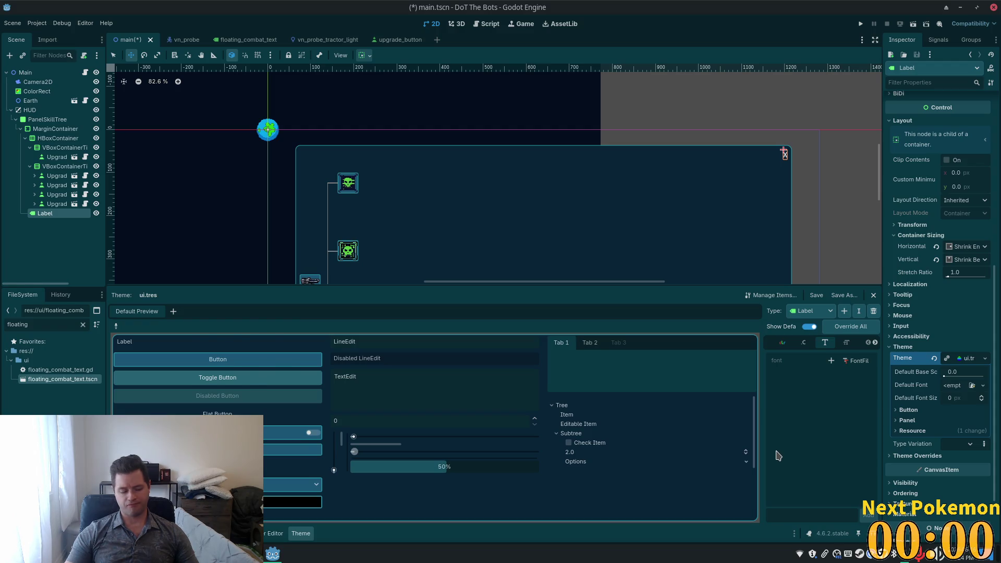
pyautogui.hotkey('alt', 'Tab')
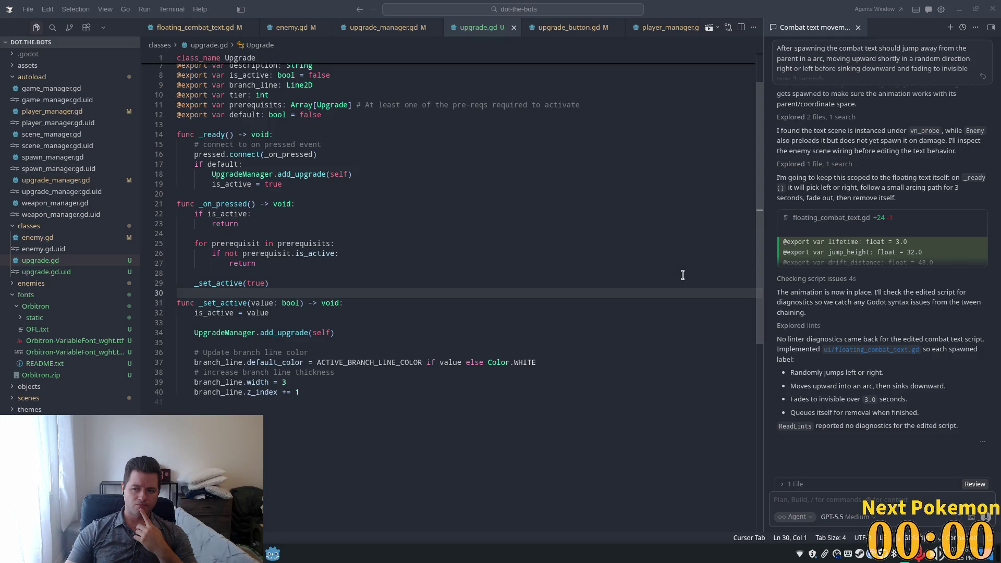
# Return from reviewing upgrade.gd in Cursor to the Godot editor
pyautogui.hotkey('alt', 'Tab')
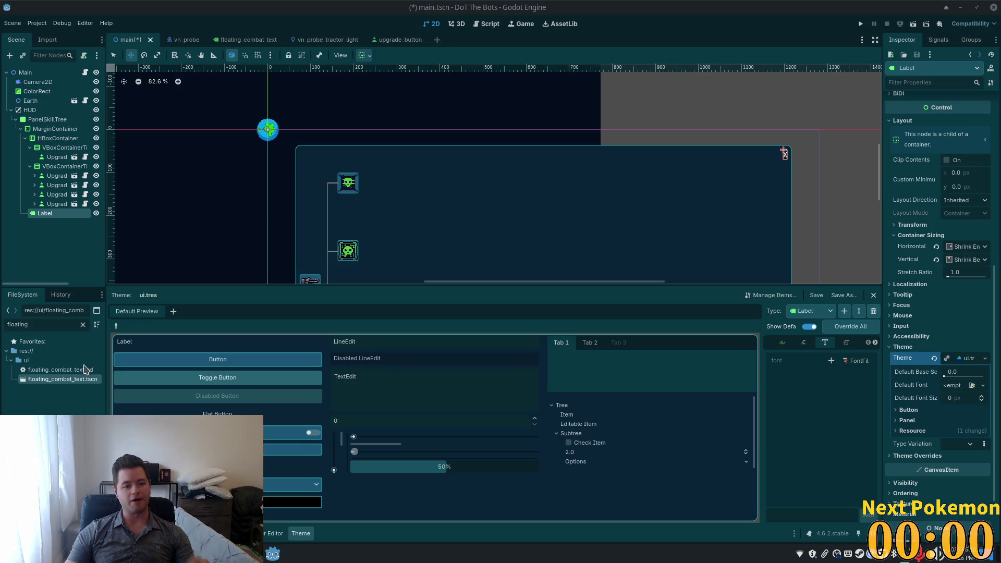
# Filter the FileSystem for 'ui' and open ui.tres in the Inspector
pyautogui.doubleClick(39, 329)
pyautogui.write('ui')
pyautogui.click(36, 370)
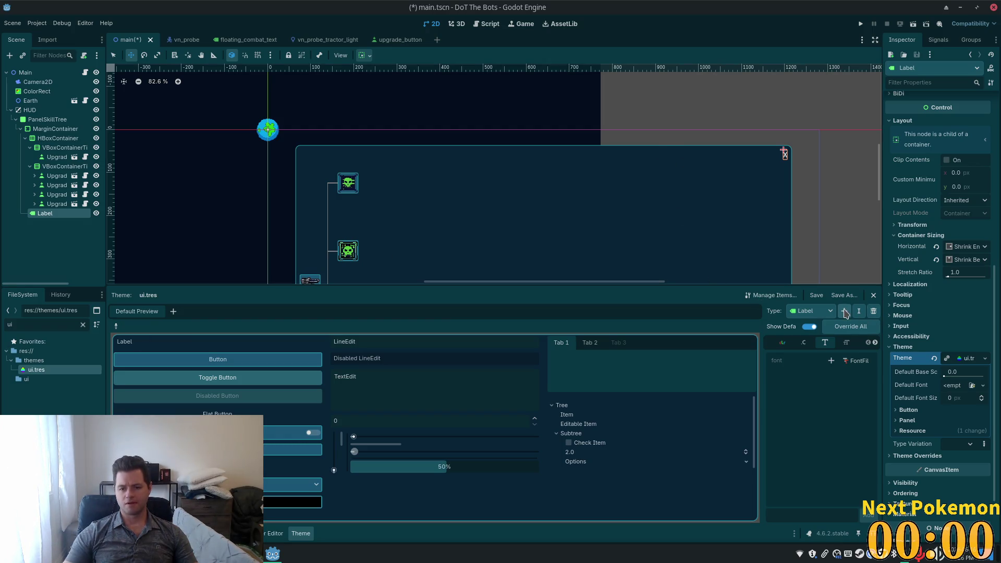
pyautogui.click(38, 82)
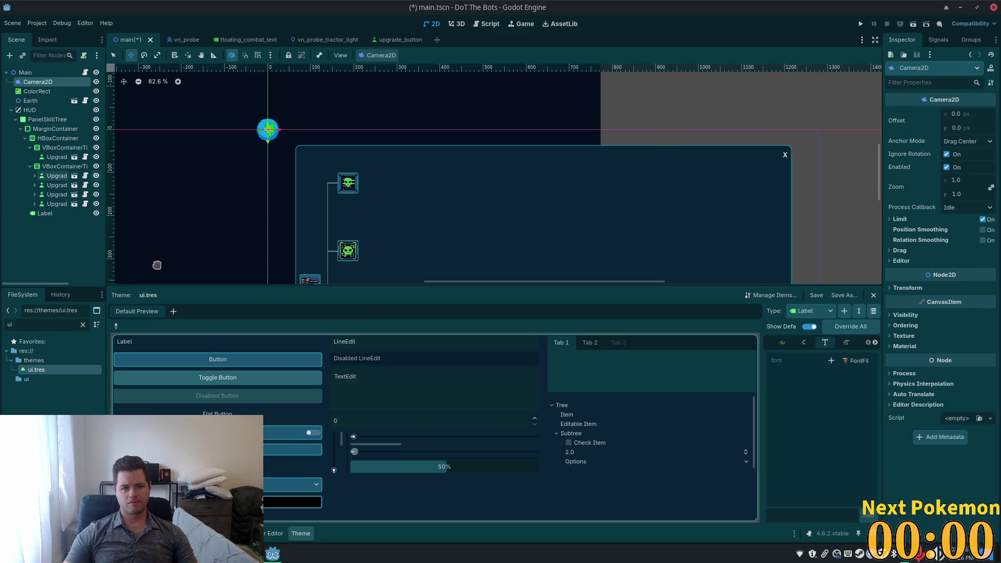
pyautogui.click(36, 369)
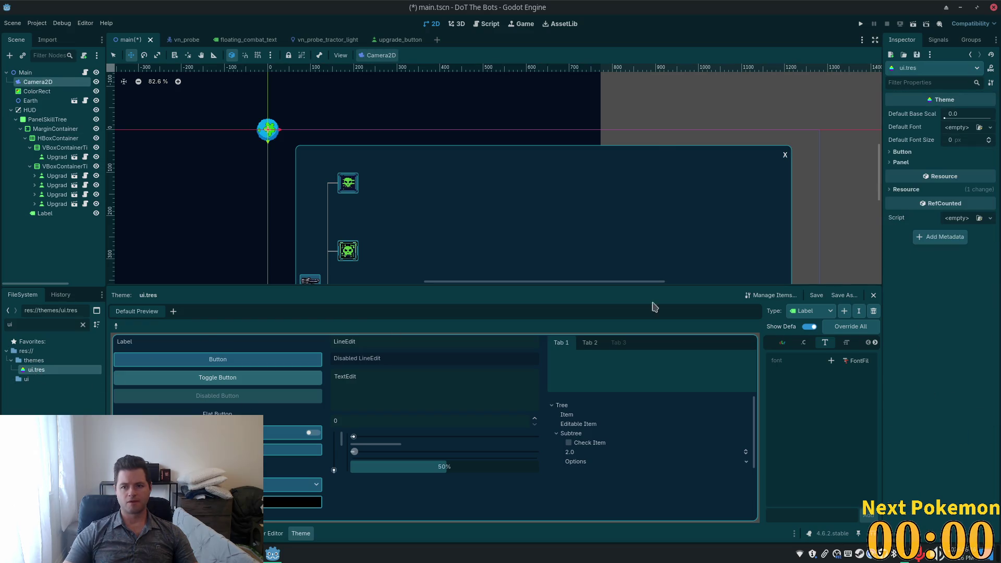
# Try Quick Load and a new FontFile for the Default Font, then clear it to <empty>
pyautogui.click(962, 131)
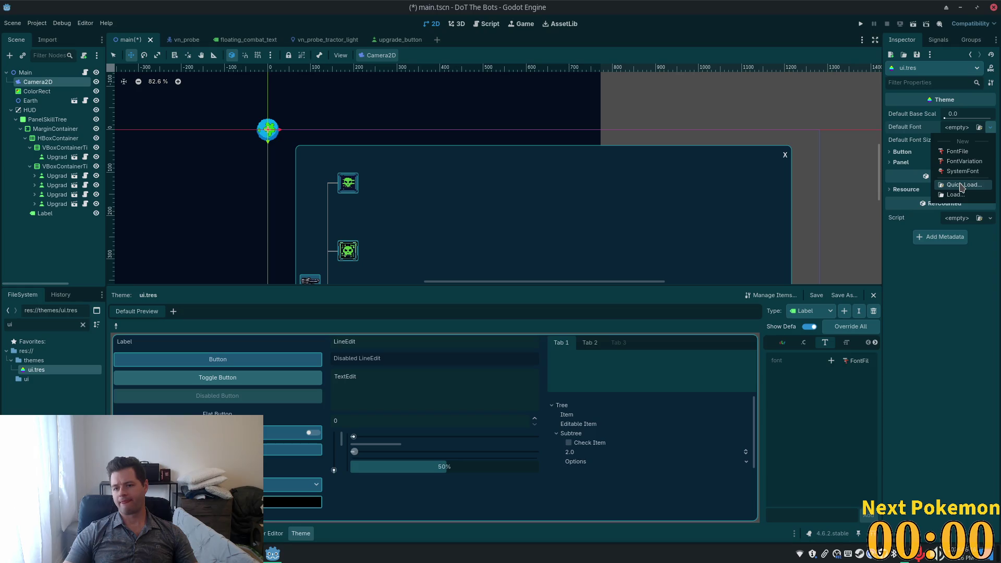
pyautogui.click(961, 185)
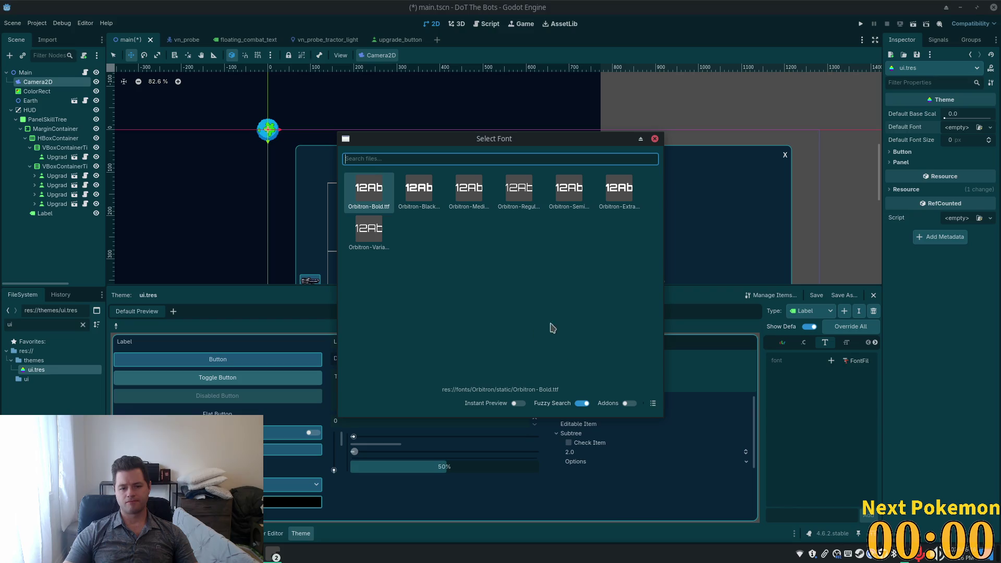
pyautogui.click(655, 139)
pyautogui.click(990, 127)
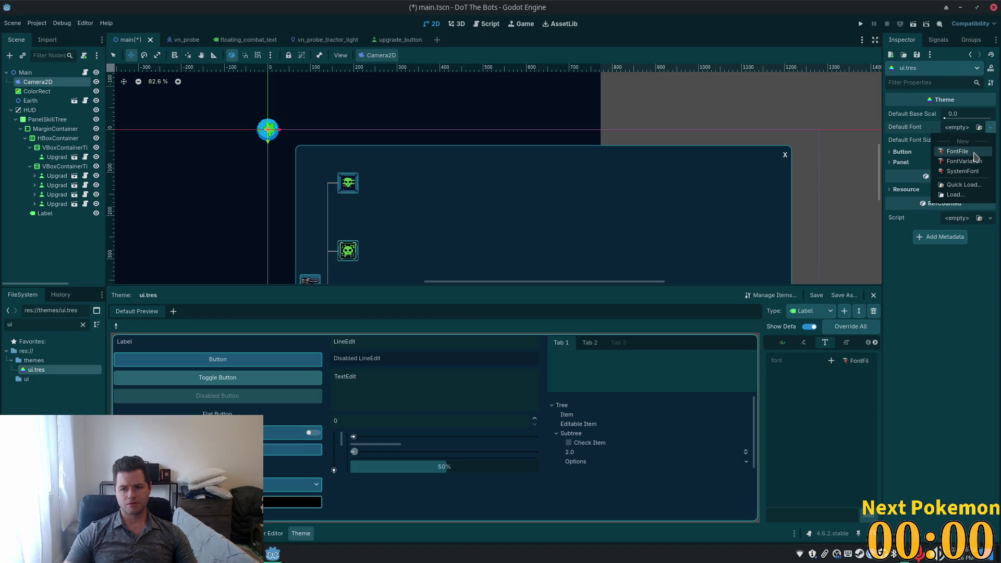
pyautogui.click(970, 152)
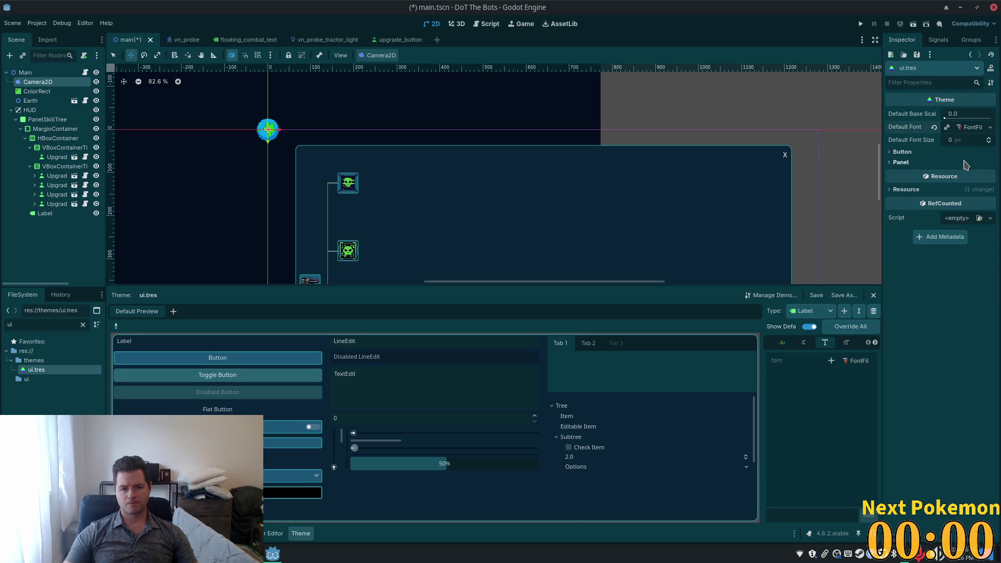
pyautogui.click(969, 128)
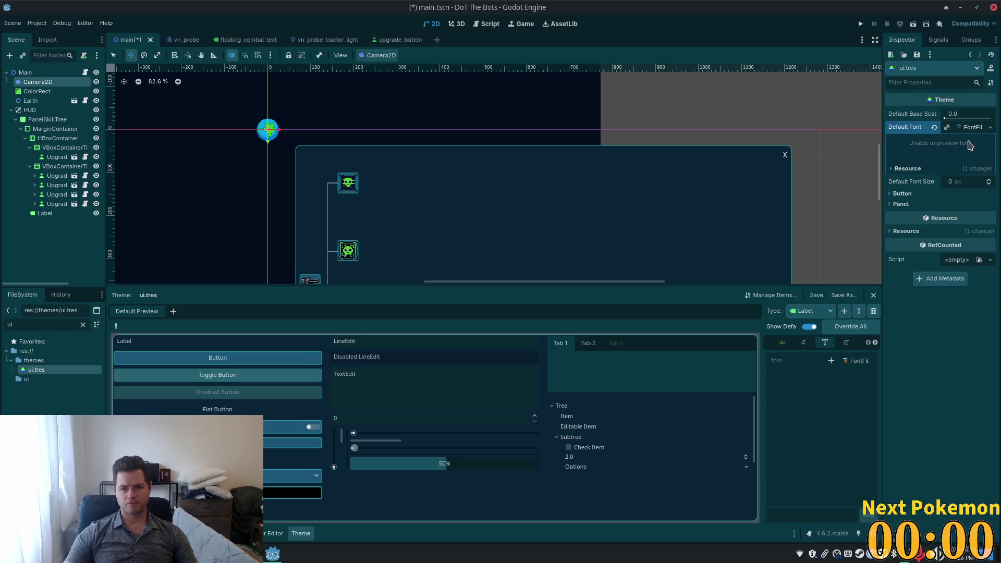
pyautogui.click(891, 169)
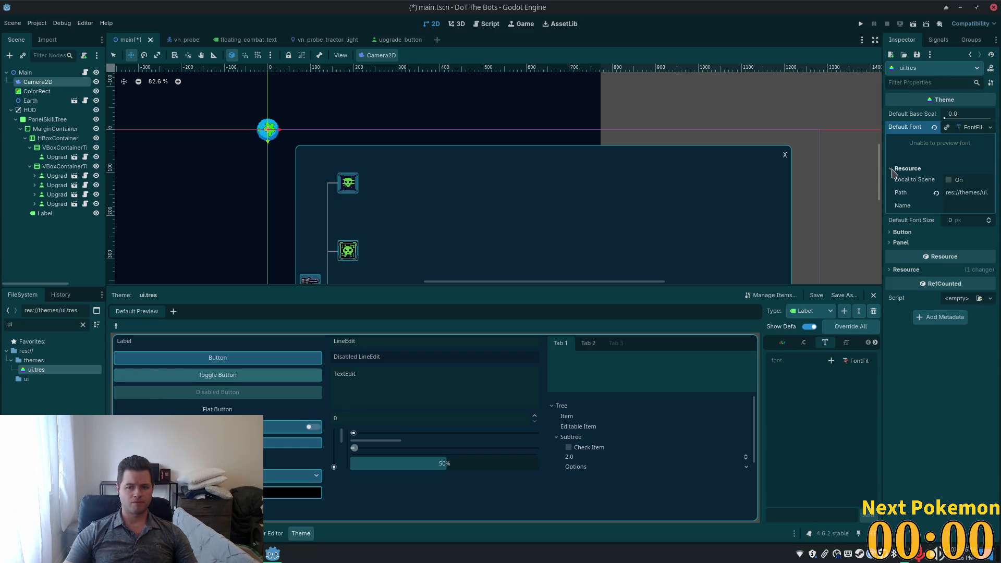
pyautogui.click(893, 170)
pyautogui.click(934, 127)
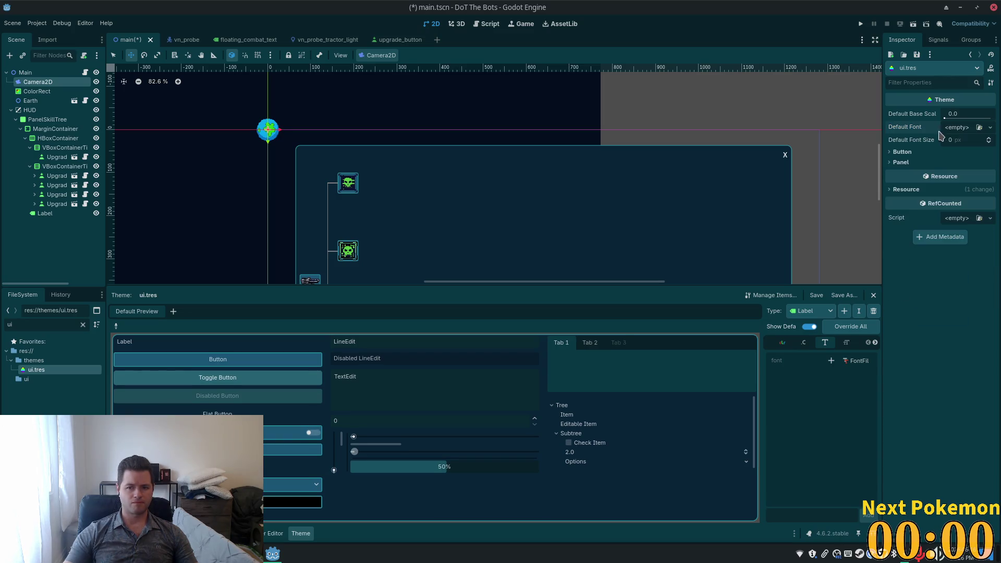
# Set Orbitron-VariableFont as ui.tres's Default Font from the 'font' filter and save the scene
pyautogui.write('font')
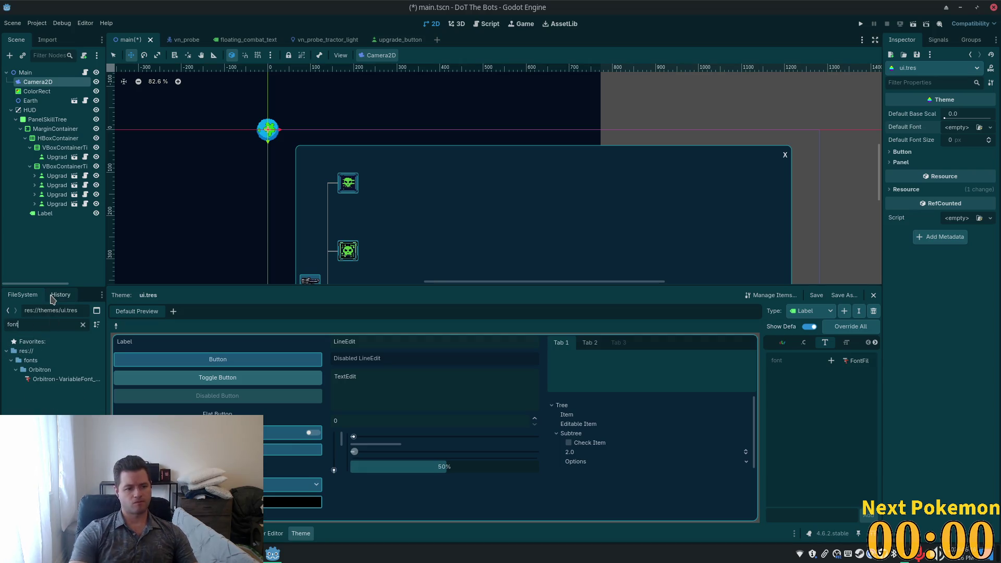
pyautogui.moveTo(43, 379)
pyautogui.mouseDown()
pyautogui.moveTo(975, 151)
pyautogui.moveTo(959, 128)
pyautogui.mouseUp()
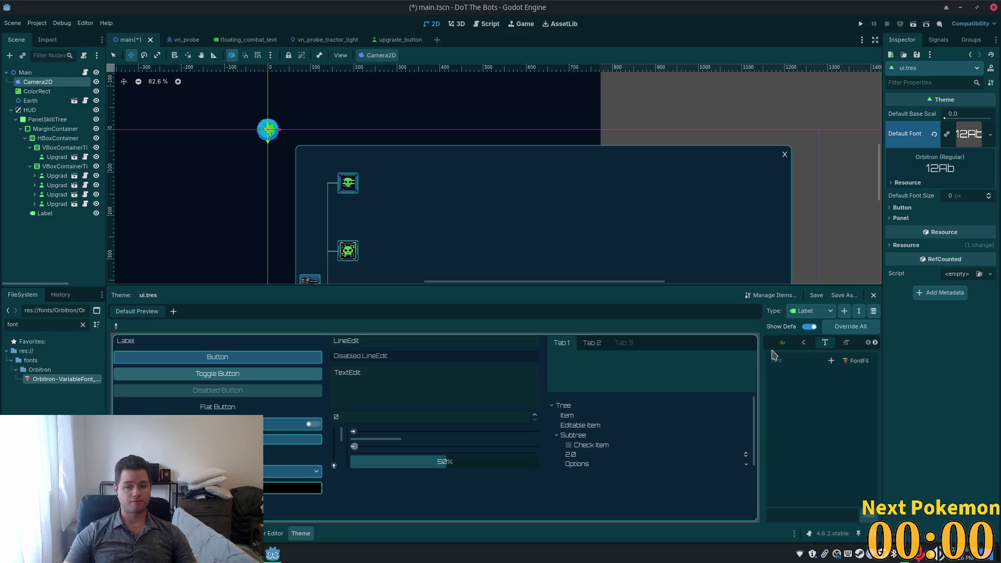
pyautogui.hotkey('ctrl', 's')
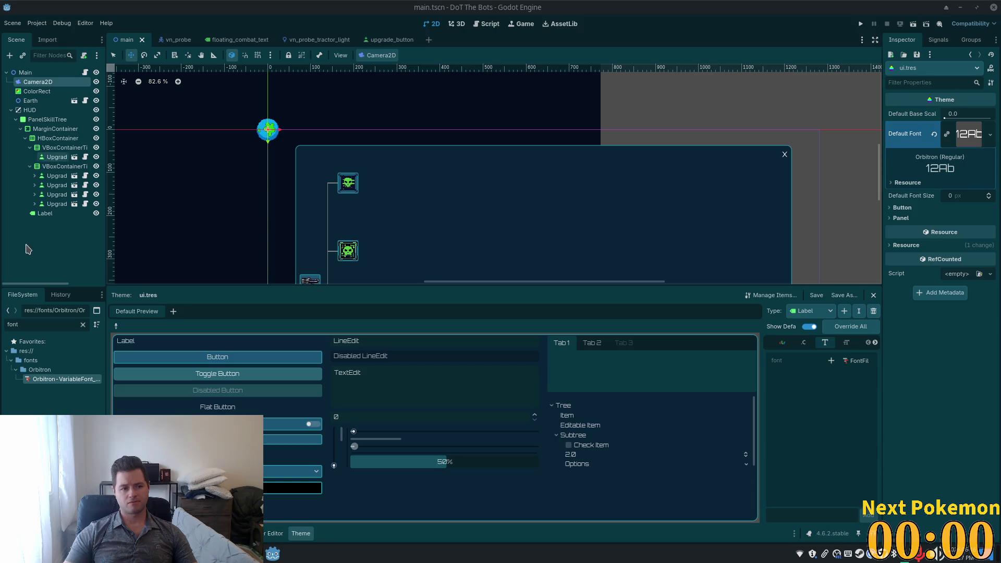
# Rename the skill-tree panel's Label node to LabelClose, keeping it after a cancelled delete
pyautogui.click(45, 213)
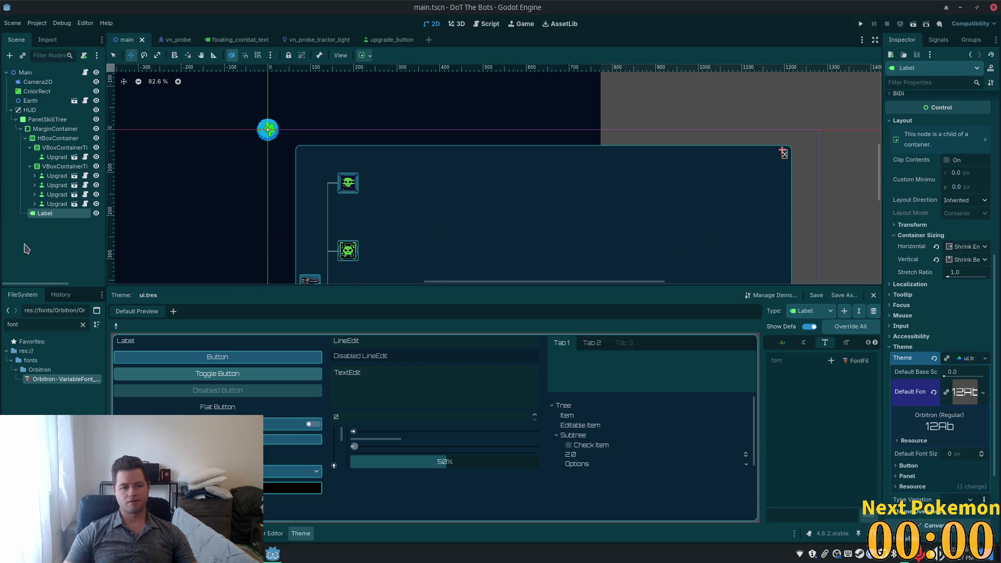
pyautogui.click(60, 214)
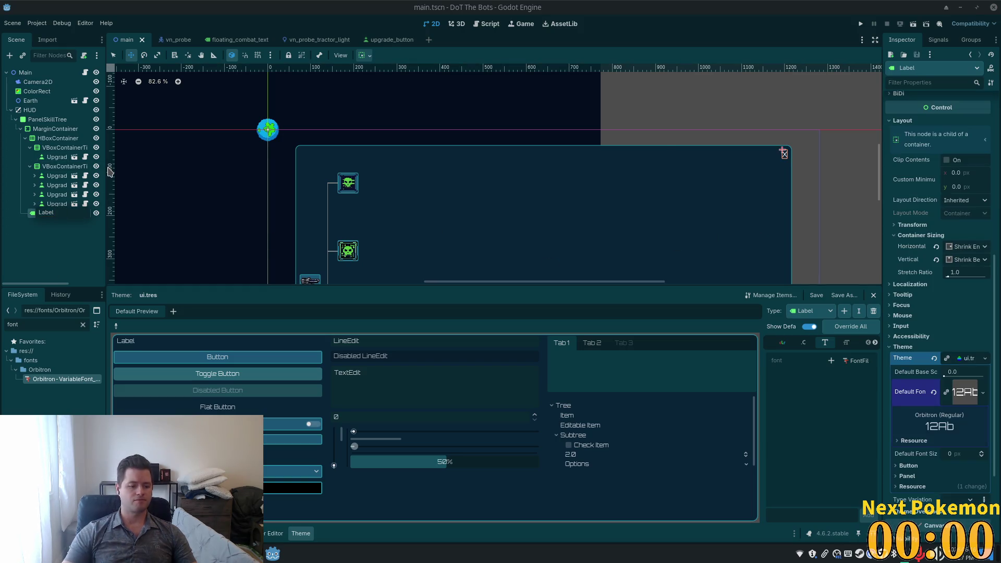
pyautogui.write('Close')
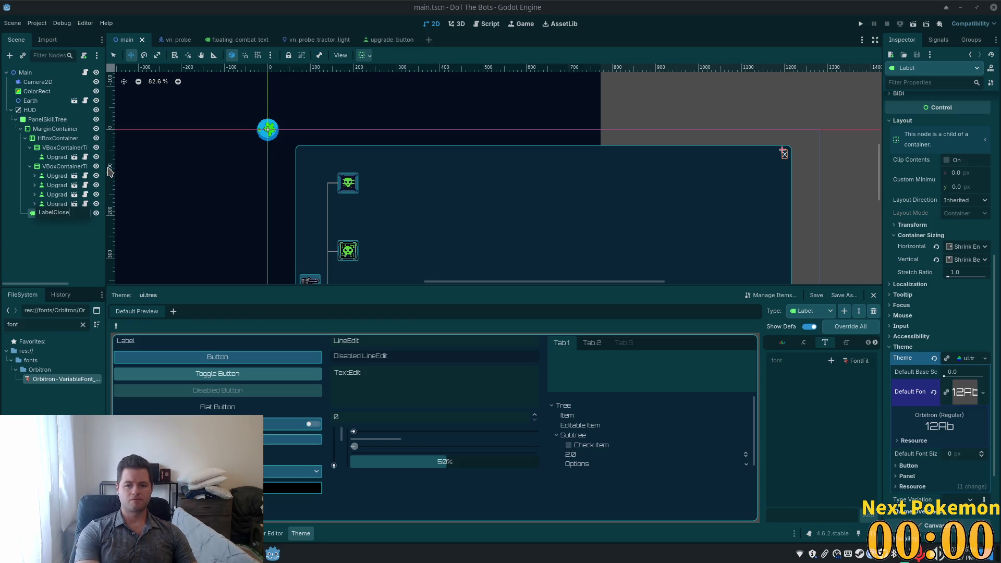
pyautogui.press('Return')
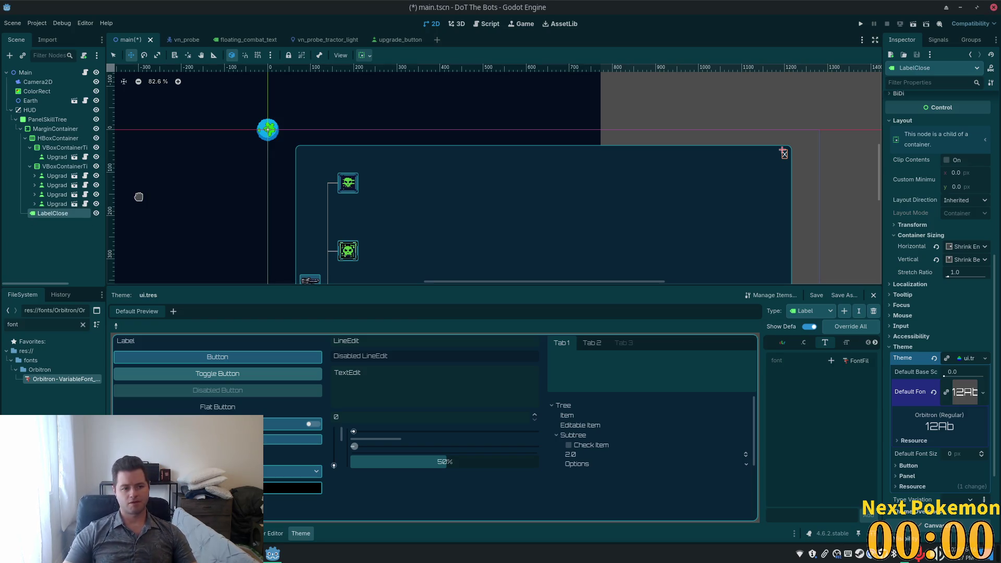
pyautogui.click(43, 213)
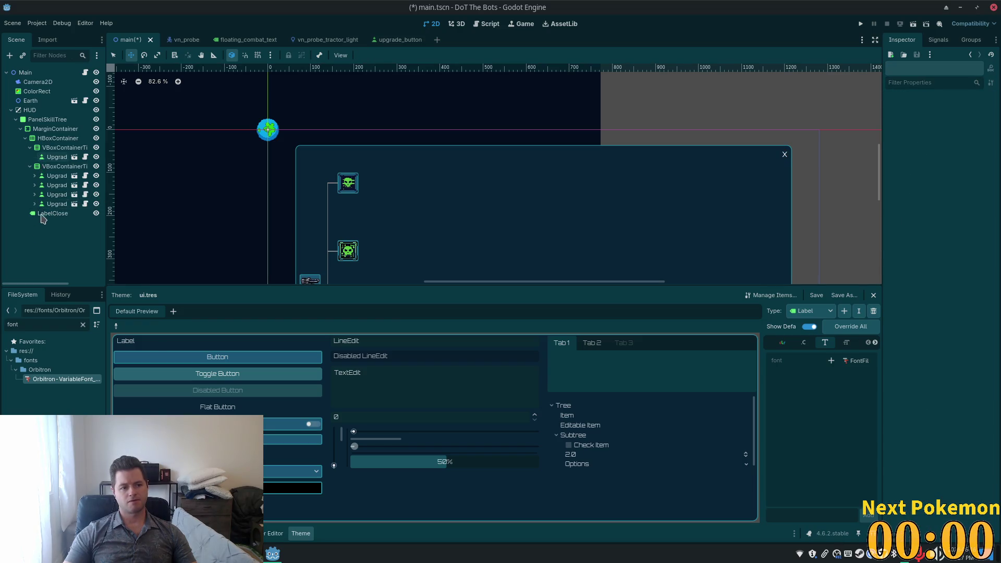
pyautogui.press('Delete')
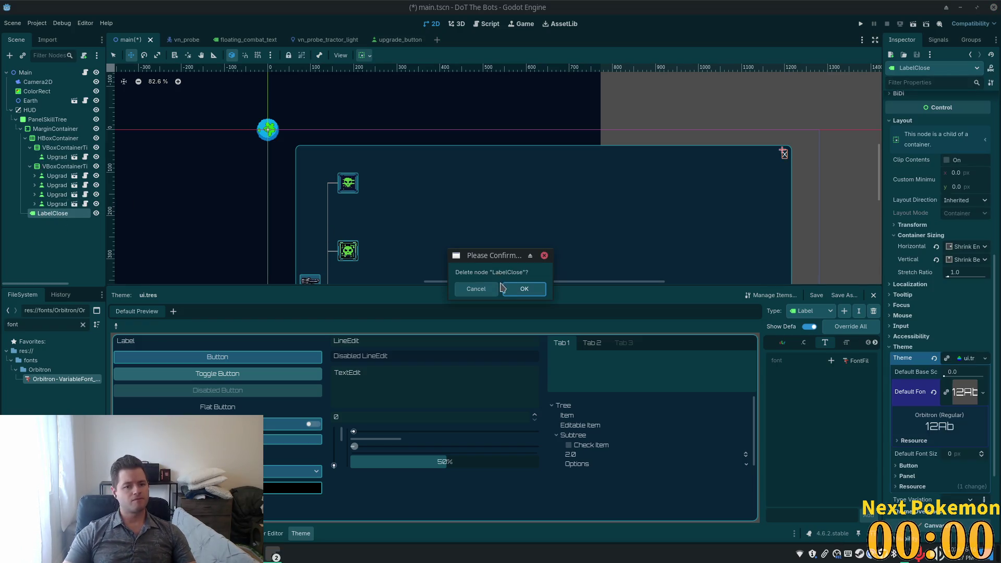
pyautogui.press('Escape')
# Bring up Change Type for LabelClose and search for 'button'
pyautogui.rightClick(61, 215)
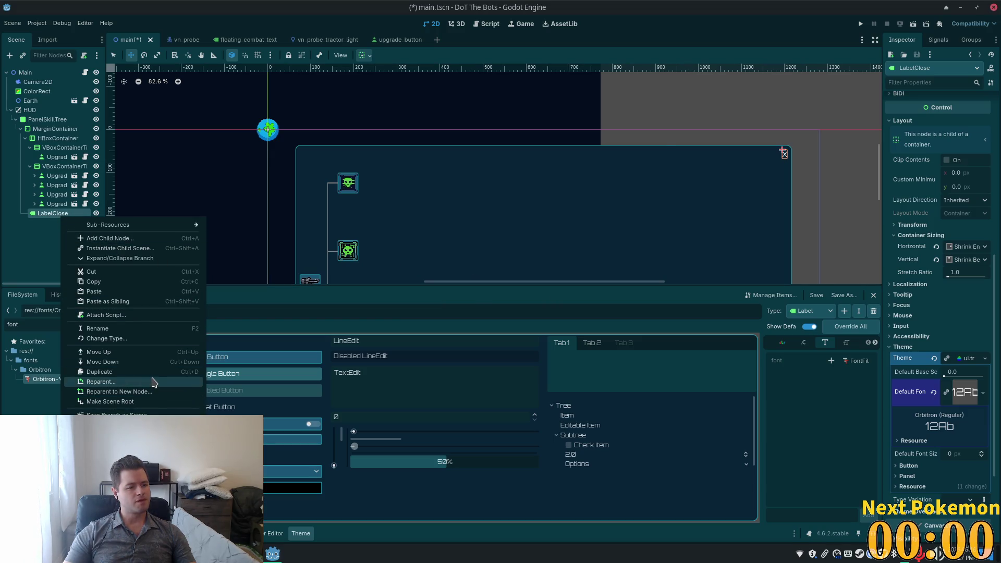
pyautogui.click(141, 338)
pyautogui.write('butto')
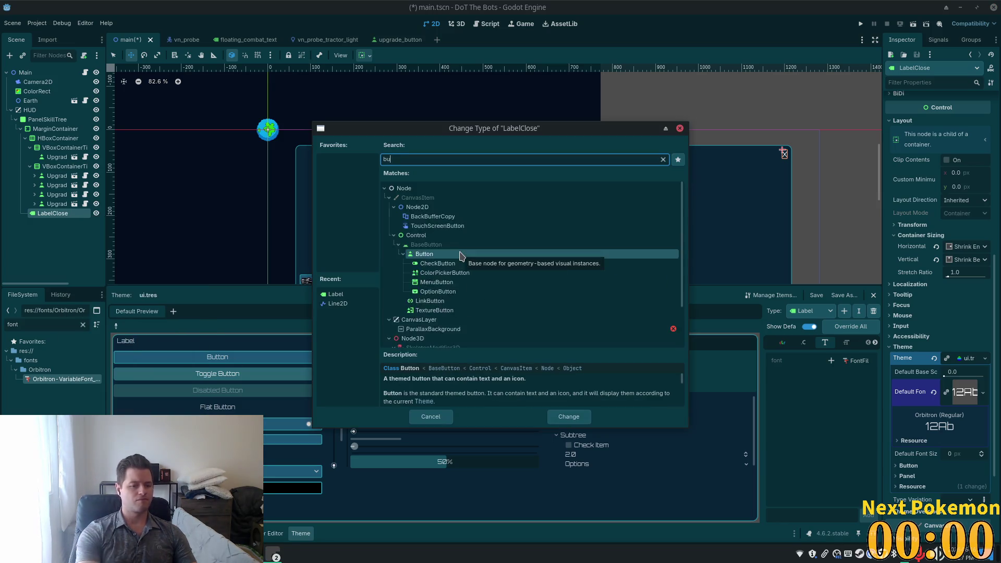
pyautogui.write('n')
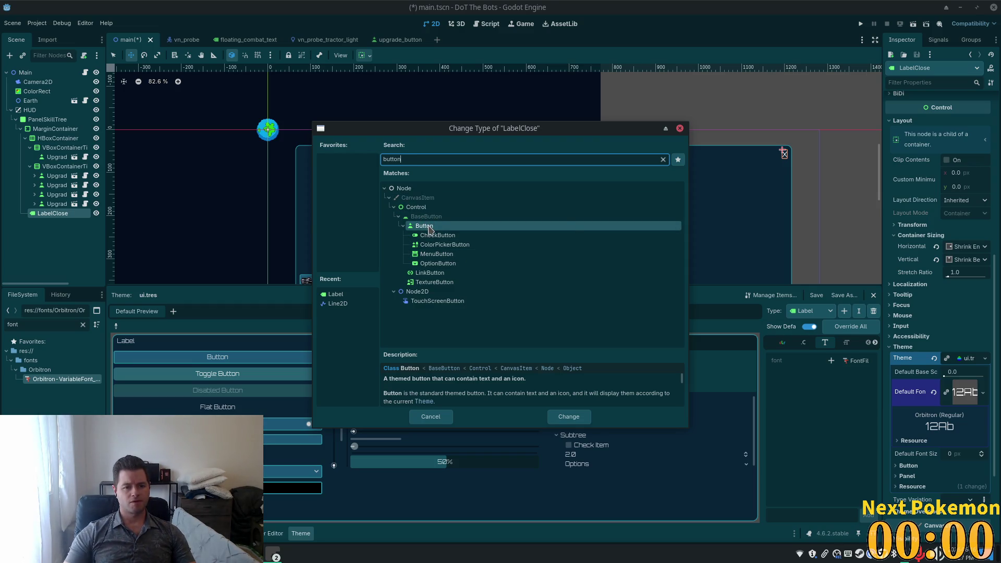
# Convert LabelClose to a Button node, keeping its 'X' text in the panel corner
pyautogui.click(431, 230)
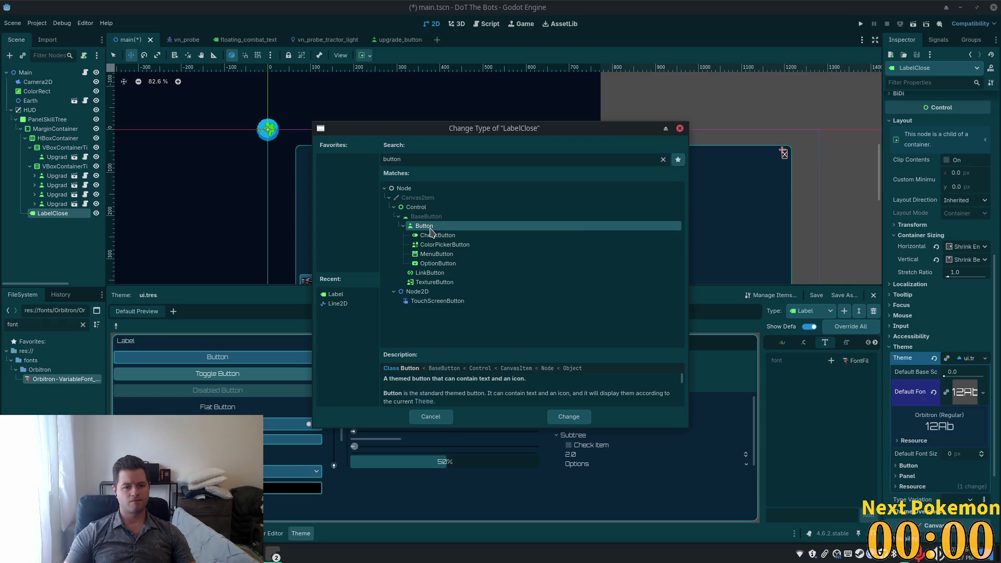
pyautogui.doubleClick(430, 231)
pyautogui.click(890, 153)
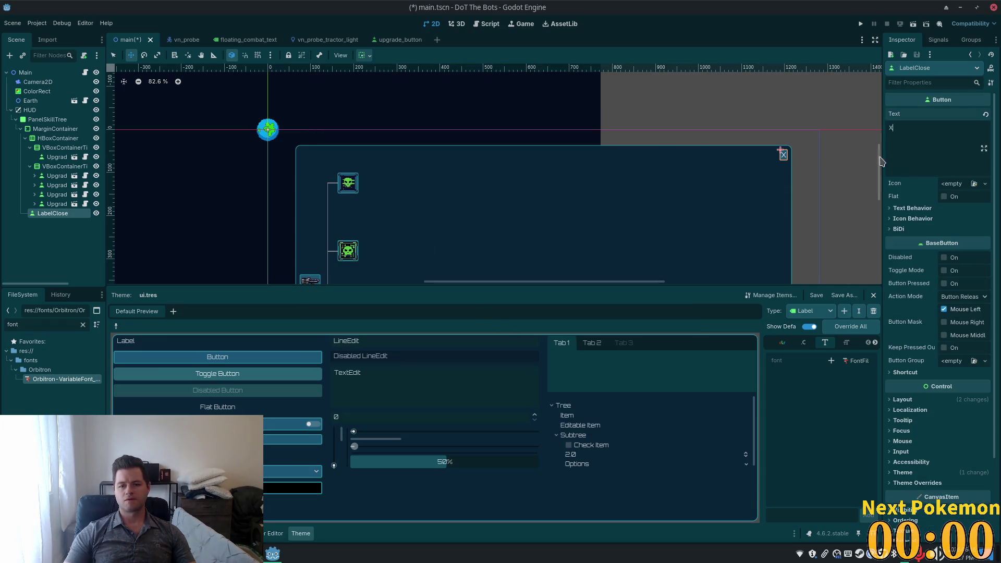
# Reselect the LabelClose button and save main.tscn
pyautogui.click(56, 177)
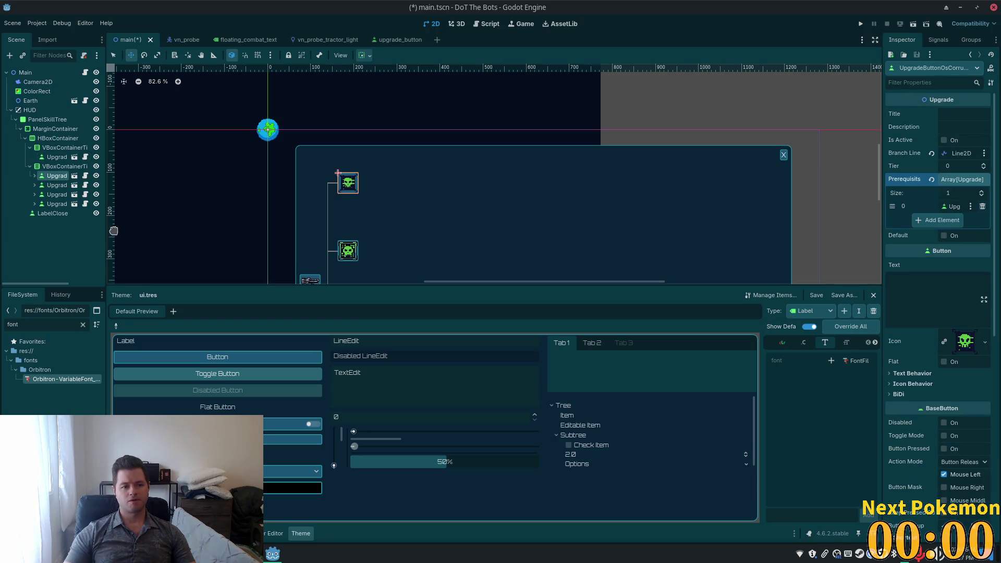
pyautogui.click(89, 210)
pyautogui.scroll(3, 773, 172)
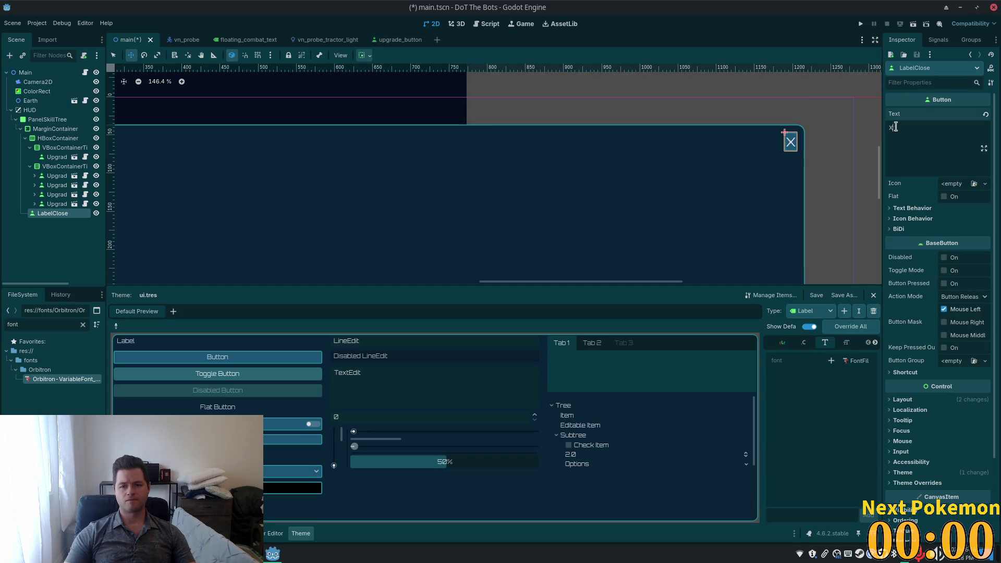
pyautogui.hotkey('ctrl', 's')
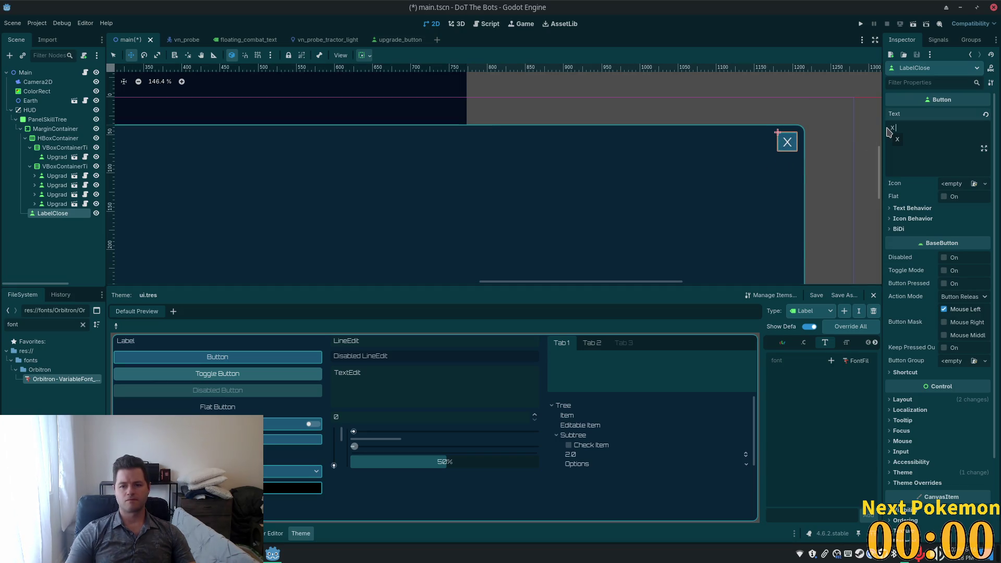
# Show LabelClose's Text Behavior settings, with its X text centre-aligned
pyautogui.click(336, 124)
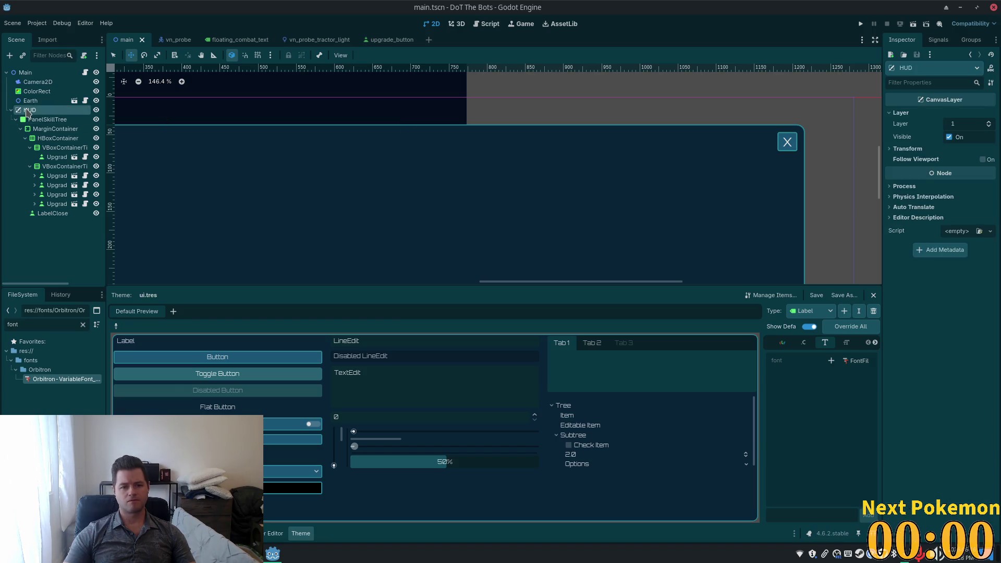
pyautogui.click(54, 214)
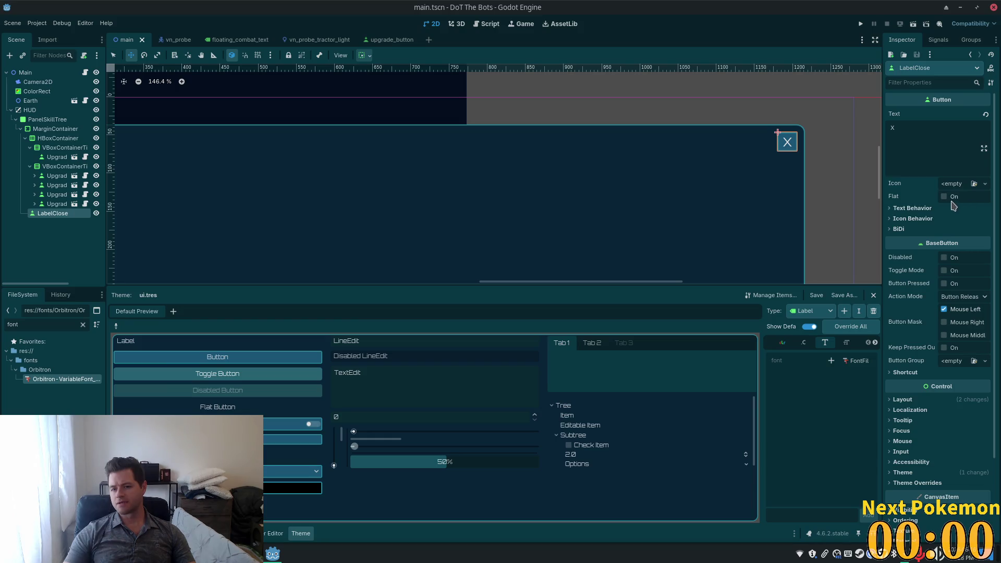
pyautogui.click(935, 209)
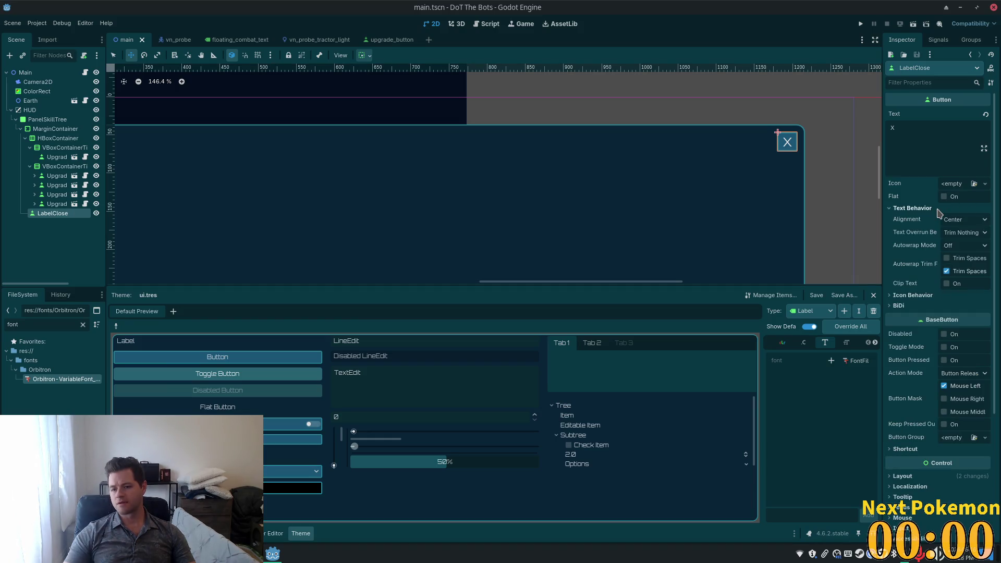
# Expand LabelClose's Theme Overrides, showing the Fonts, Font Sizes and Styles subsections
pyautogui.click(898, 297)
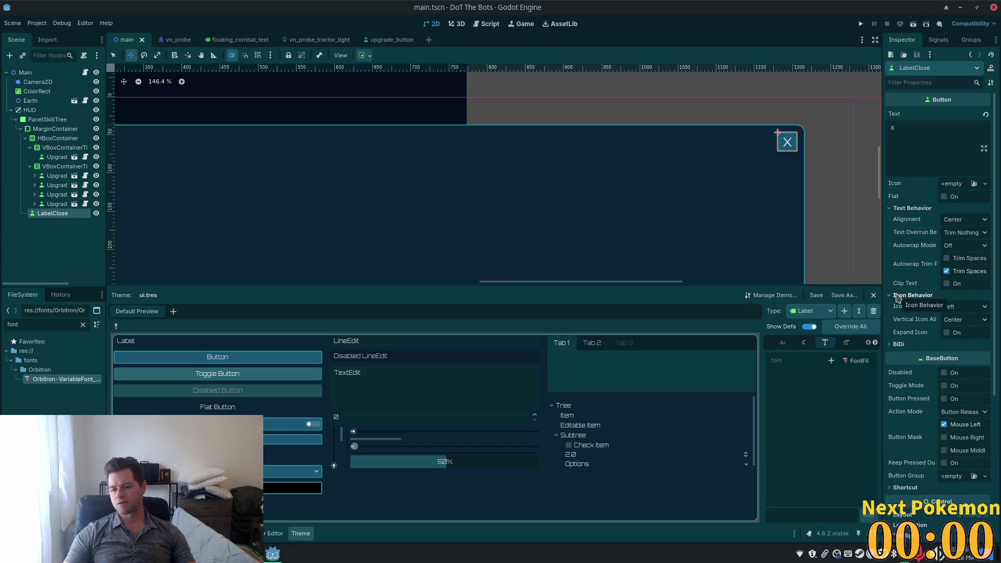
pyautogui.click(898, 296)
pyautogui.scroll(-4, 938, 331)
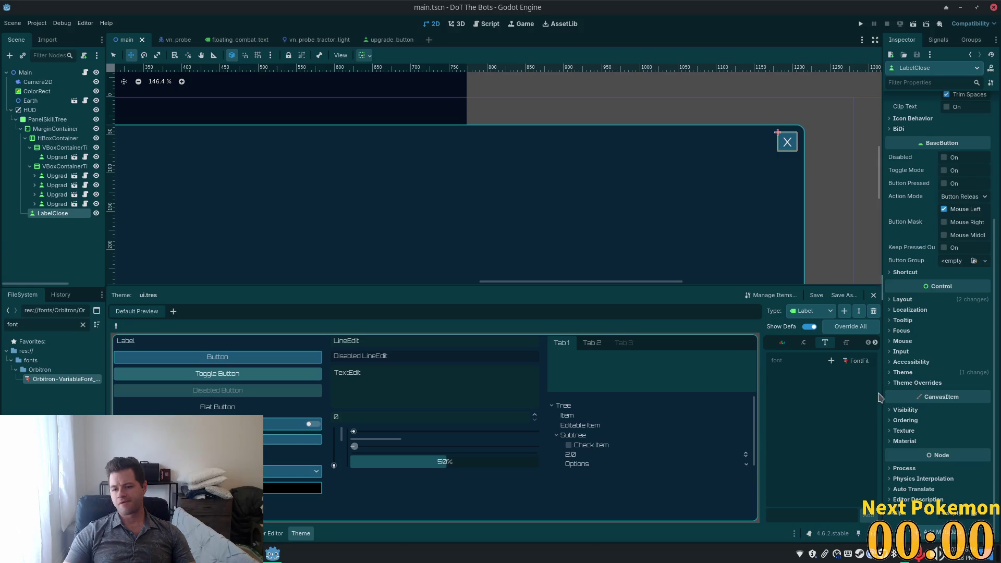
pyautogui.click(892, 383)
pyautogui.click(899, 415)
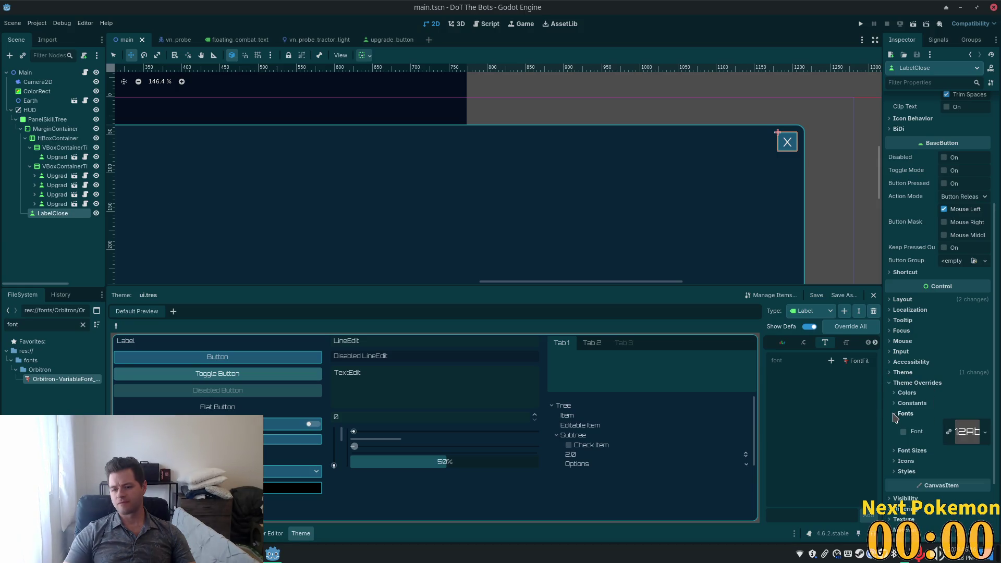
pyautogui.click(894, 451)
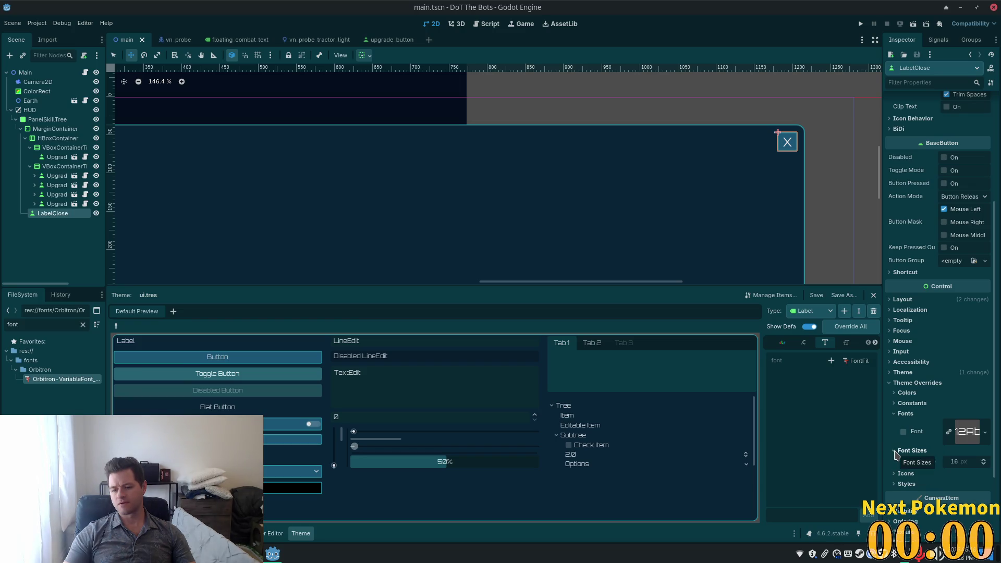
pyautogui.click(901, 484)
# Collapse Styles and inspect the current Orbitron Regular font at 16 px
pyautogui.scroll(-3, 925, 416)
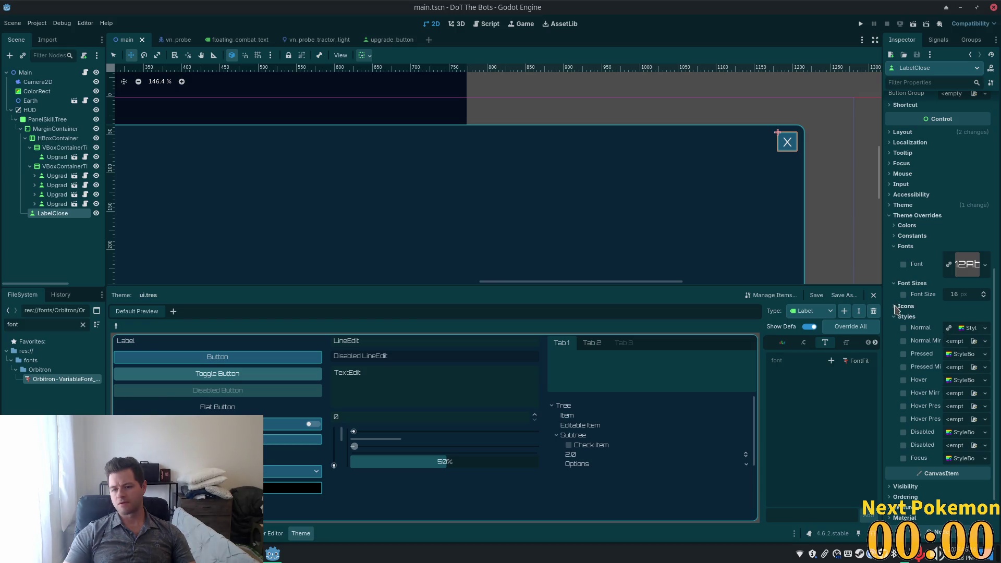
pyautogui.scroll(1, 909, 268)
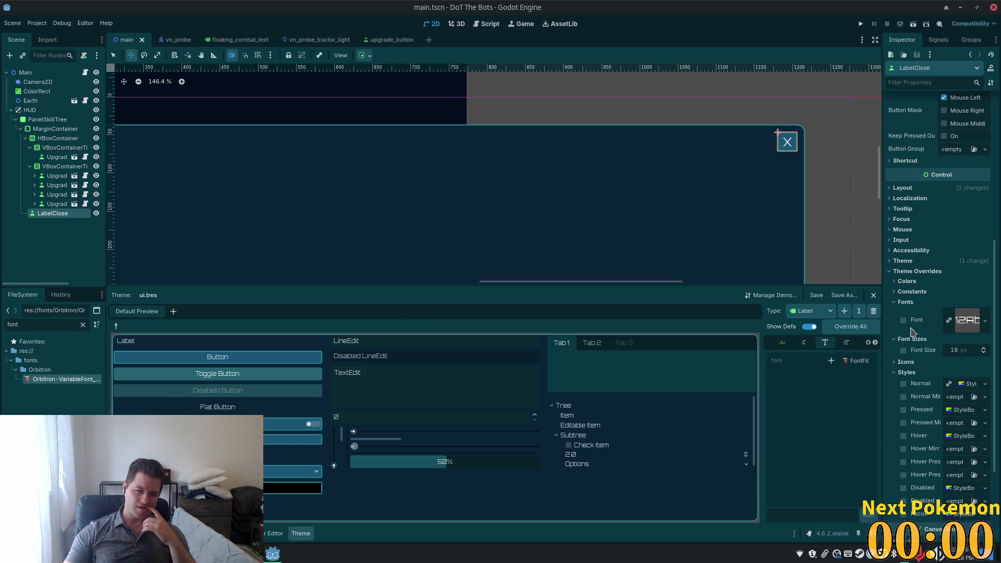
pyautogui.click(897, 372)
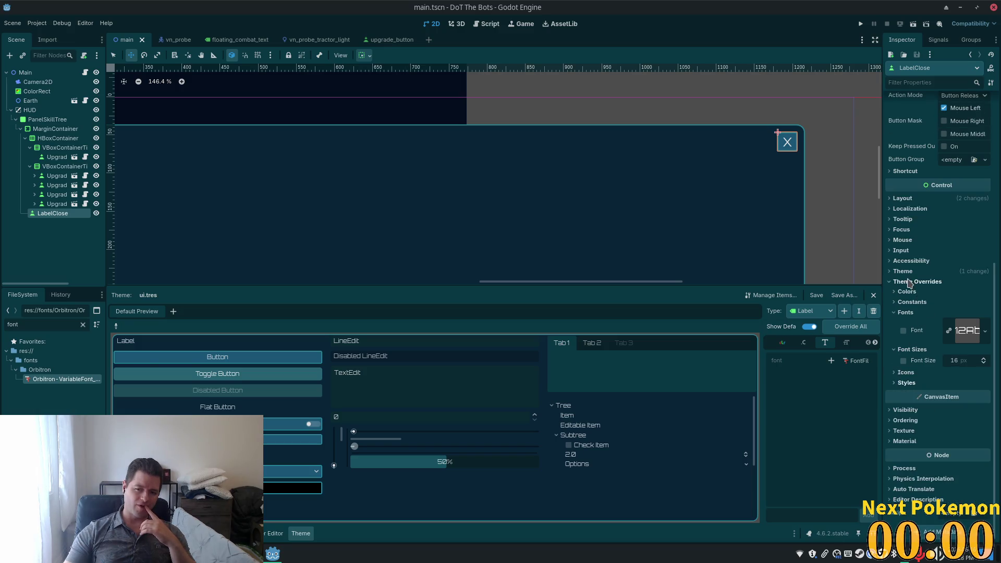
pyautogui.scroll(5, 907, 283)
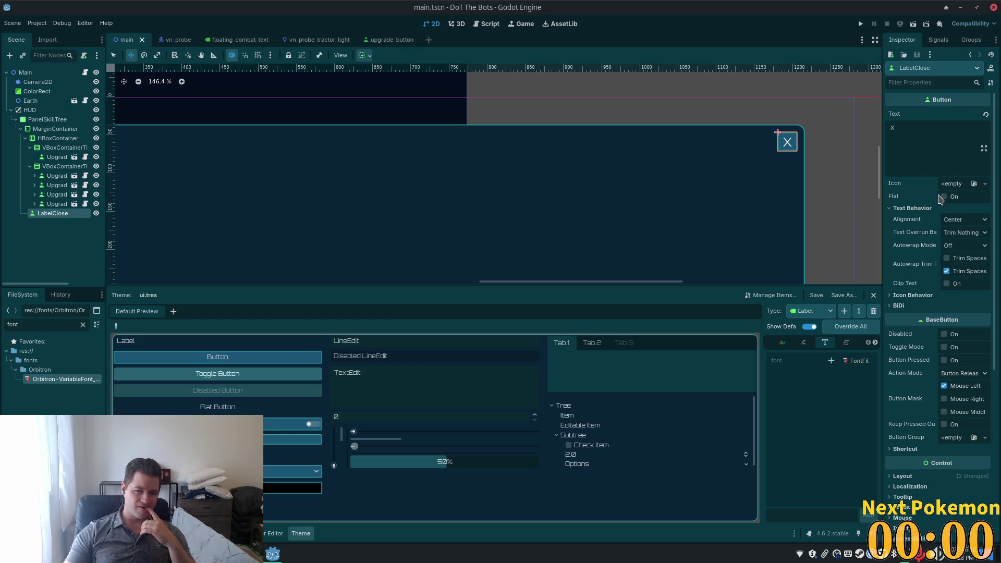
pyautogui.scroll(-2, 938, 198)
pyautogui.scroll(-2, 938, 198)
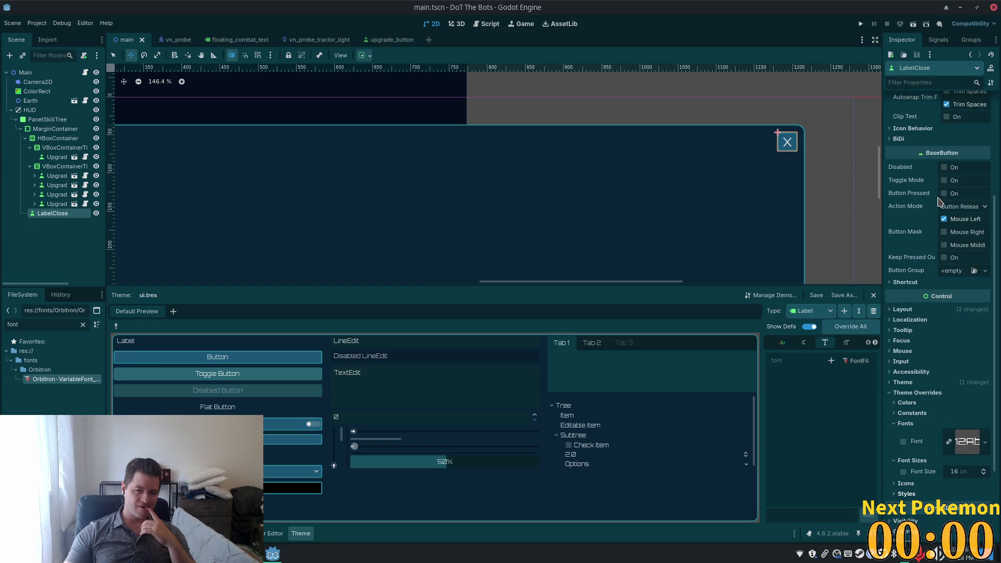
pyautogui.scroll(4, 943, 202)
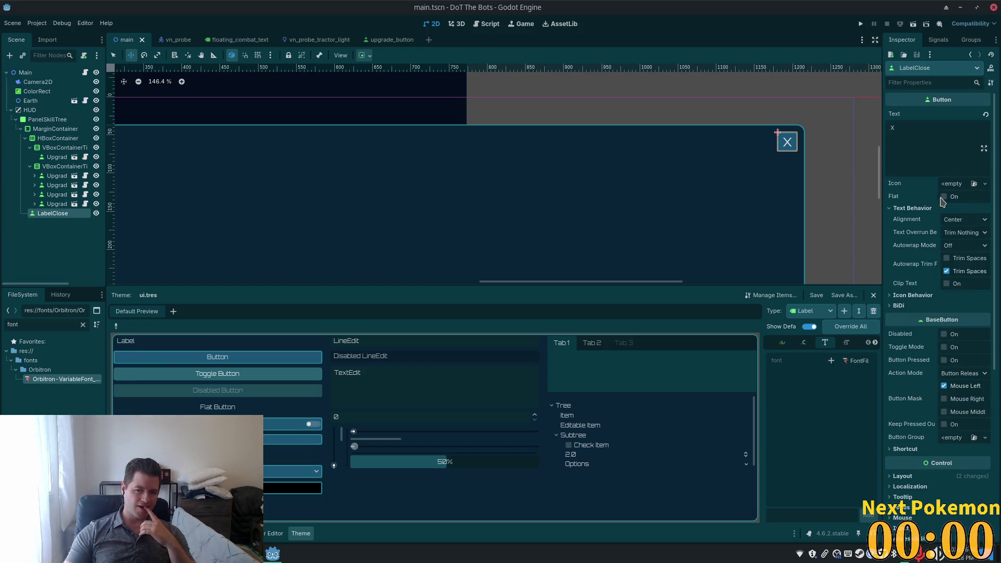
pyautogui.scroll(-10, 942, 209)
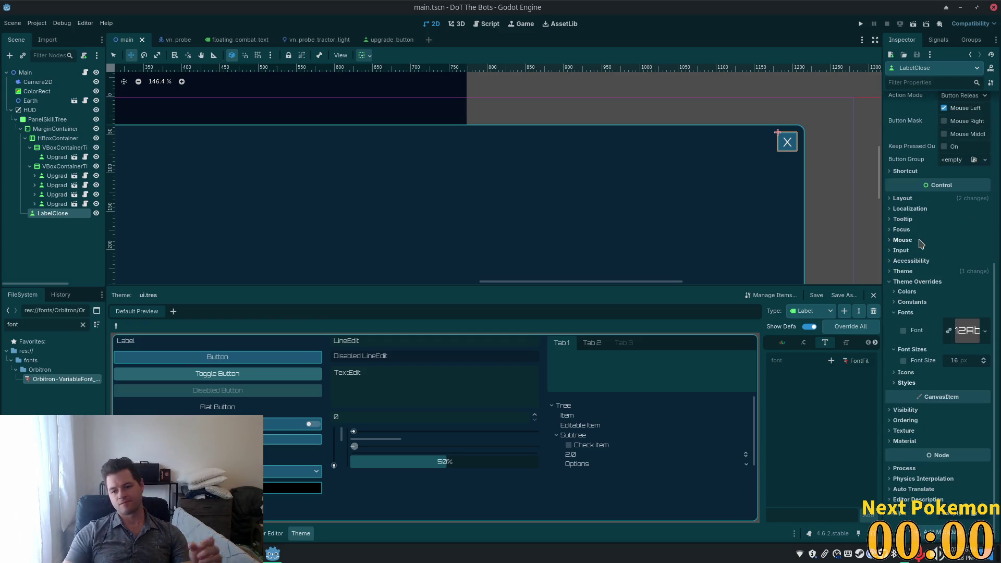
pyautogui.click(966, 333)
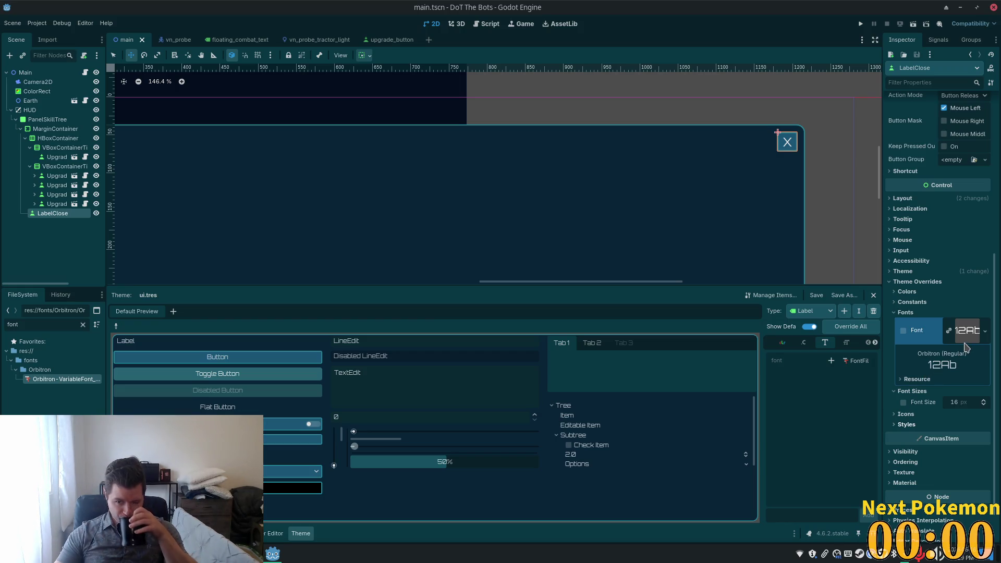
# Quick Load Orbitron-ExtraBold as LabelClose's font override, keeping the 16 px size
pyautogui.click(986, 332)
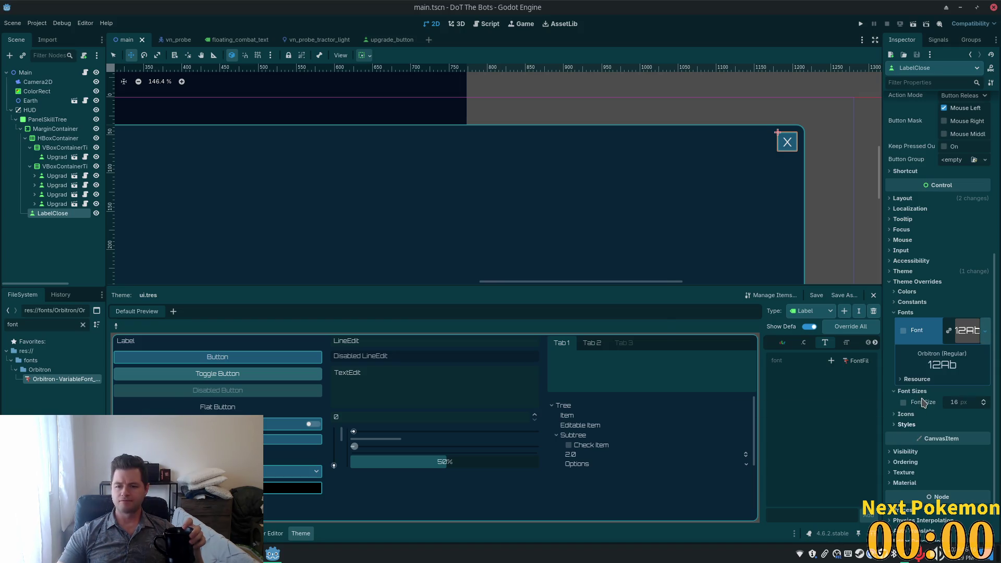
pyautogui.click(923, 399)
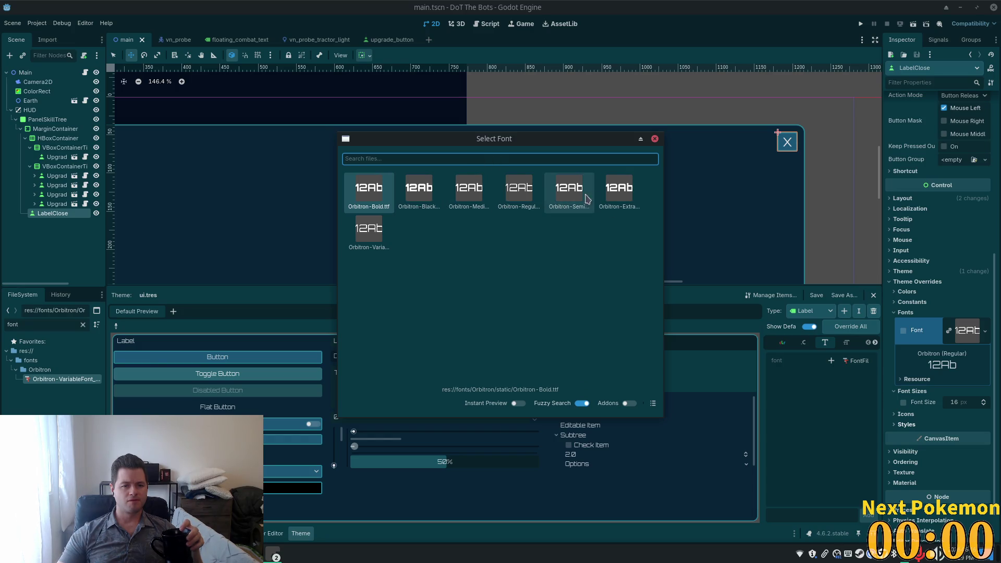
pyautogui.doubleClick(616, 203)
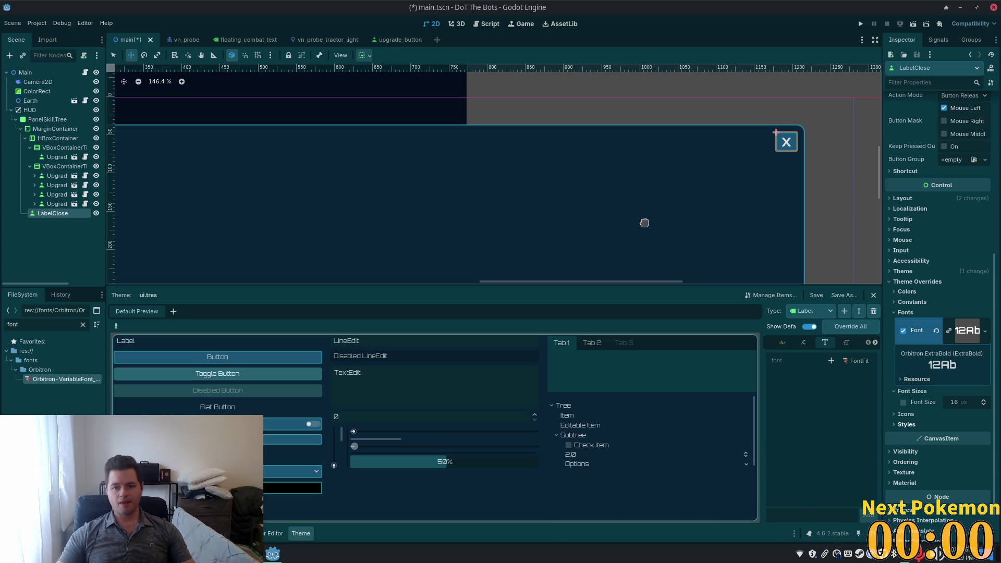
# Save main.tscn and select PanelSkillTree under Main > HUD to view its properties
pyautogui.hotkey('ctrl', 's')
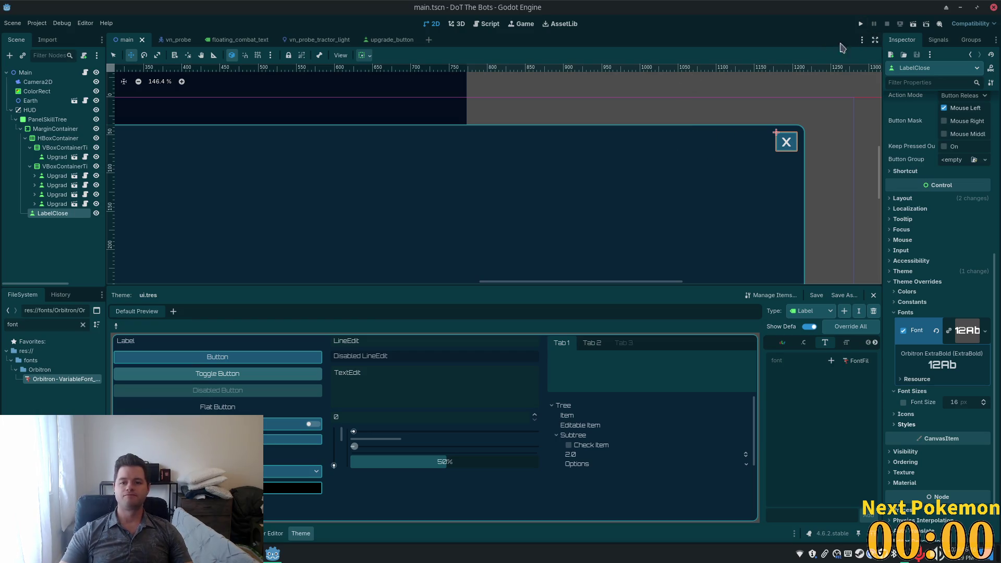
pyautogui.click(31, 72)
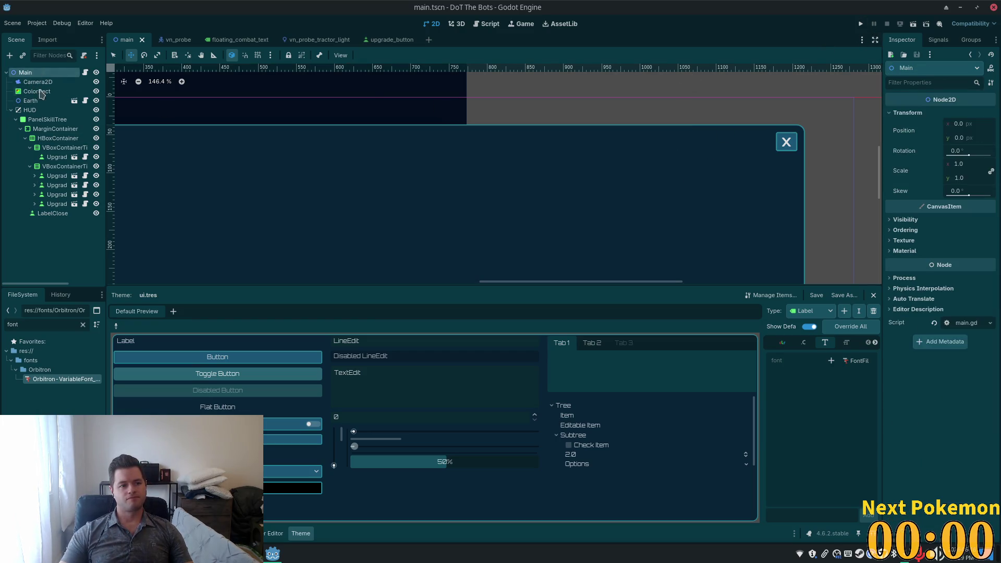
pyautogui.click(36, 110)
pyautogui.click(47, 119)
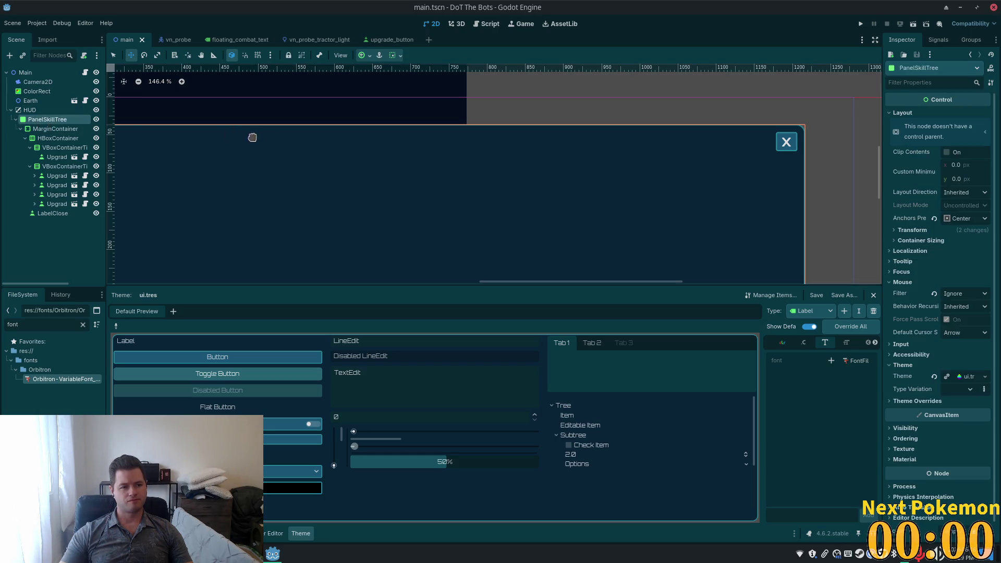